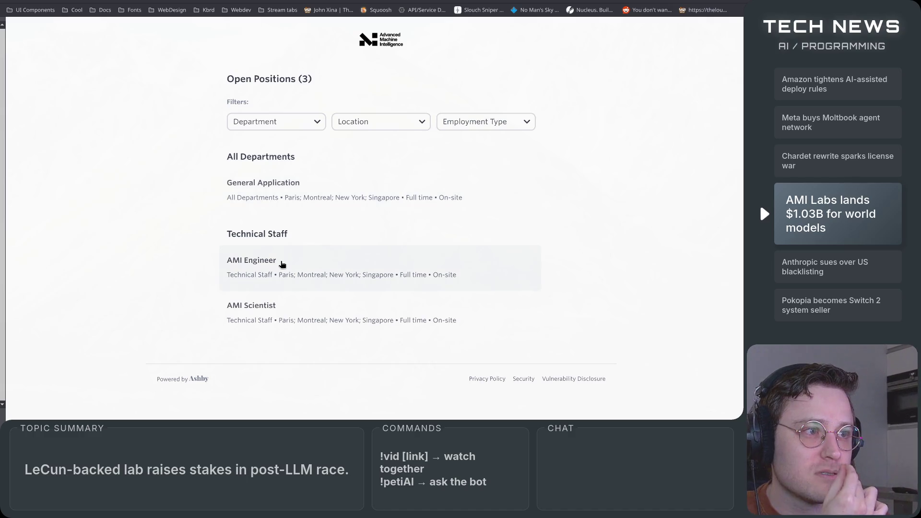
Step: Read the General Application posting, highlighting its opening sentence about AMI, then go back to the list
click(288, 209)
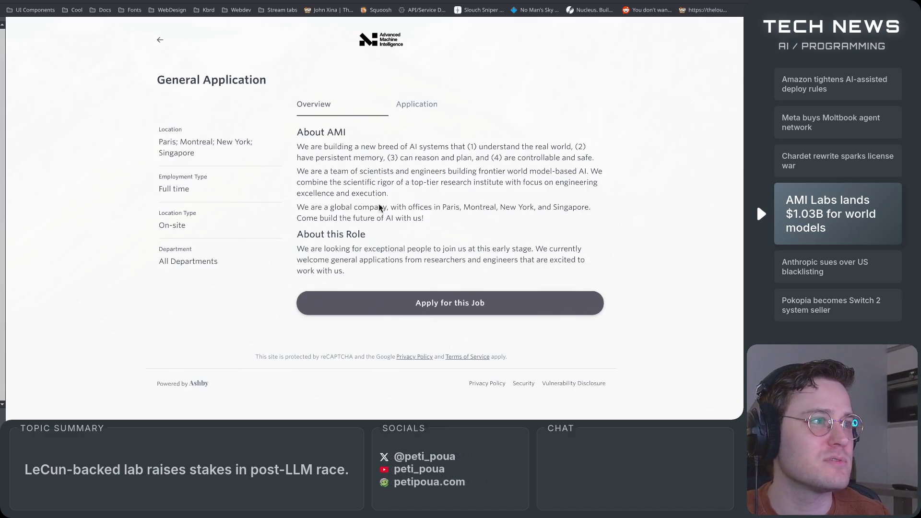
mouse_move(293, 146)
mouse_down()
mouse_move(465, 159)
mouse_move(591, 148)
mouse_move(363, 149)
mouse_move(407, 162)
mouse_move(374, 162)
mouse_move(609, 169)
mouse_move(607, 183)
mouse_move(606, 173)
mouse_up()
click(453, 203)
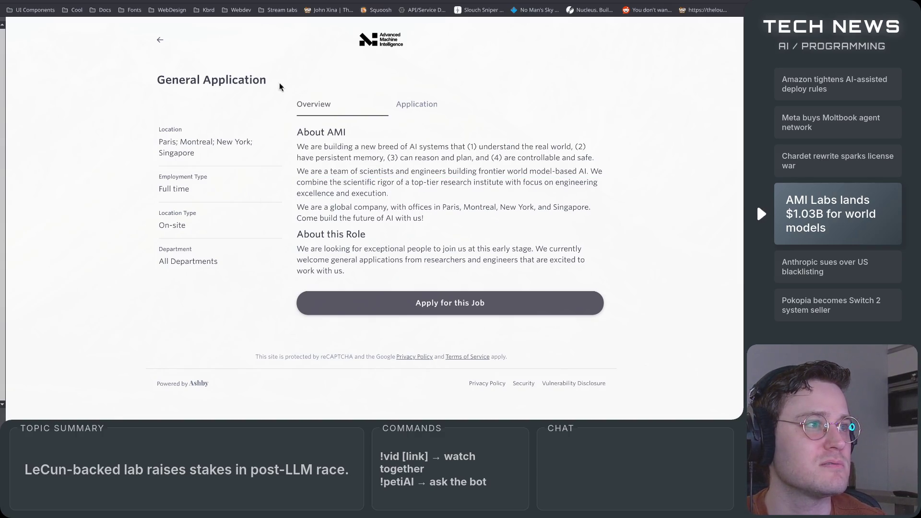
click(157, 40)
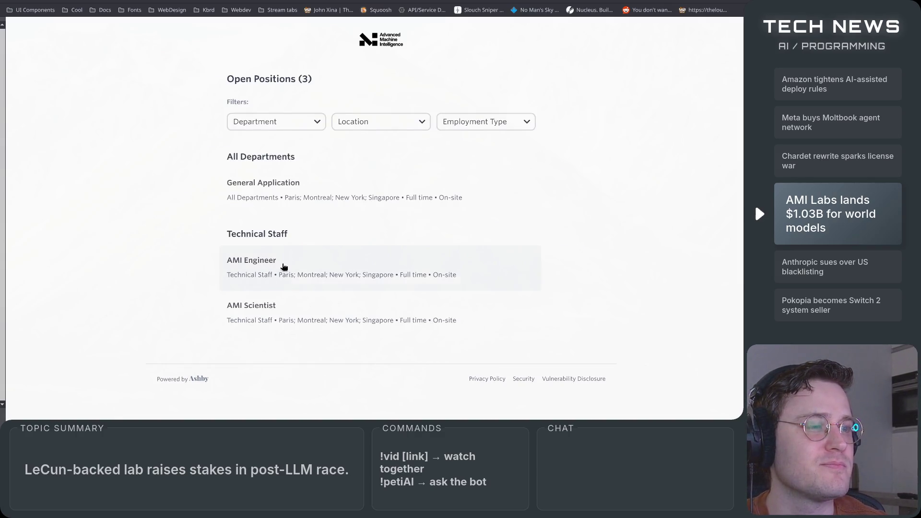
Step: Read the AMI Engineer job posting and return to the Open Positions list
click(306, 276)
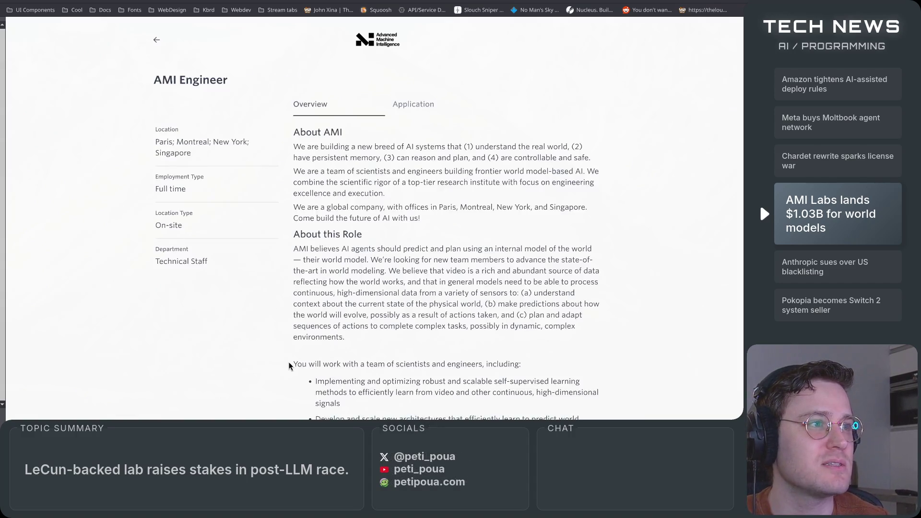
scroll(289, 366, down, 5)
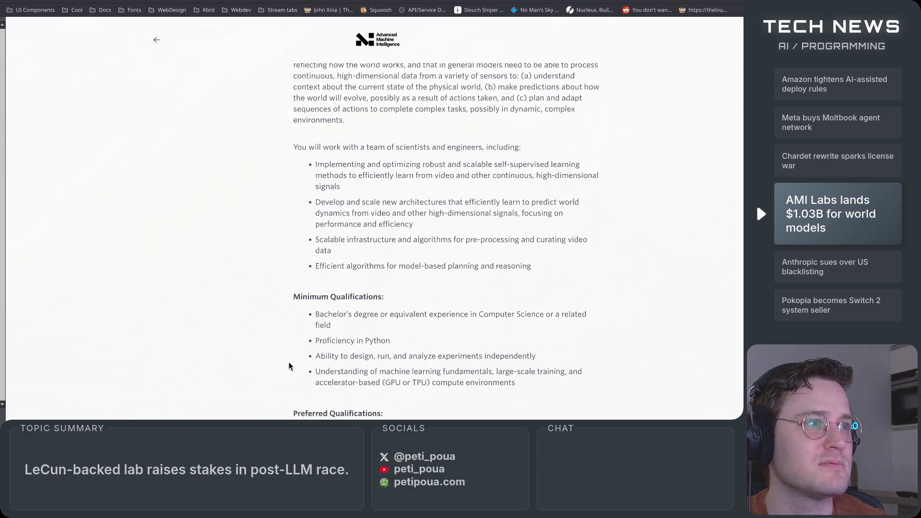
scroll(289, 366, down, 4)
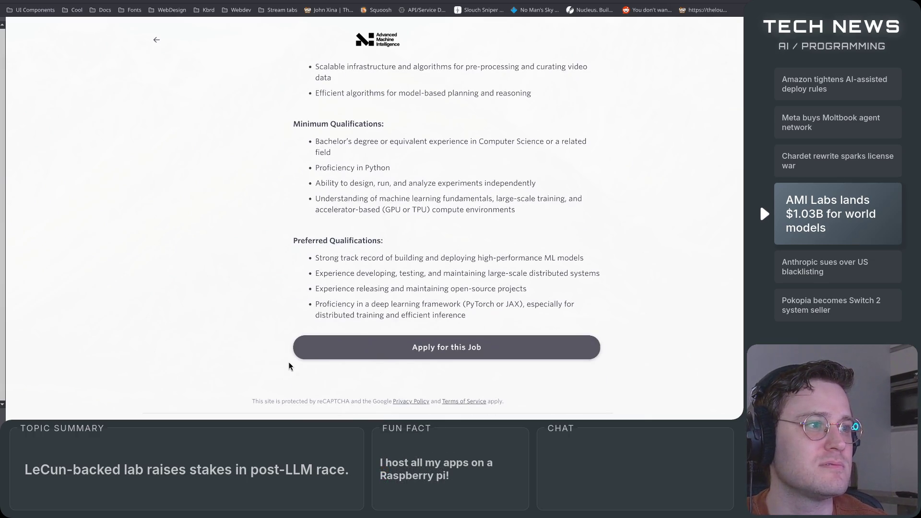
scroll(289, 364, up, 10)
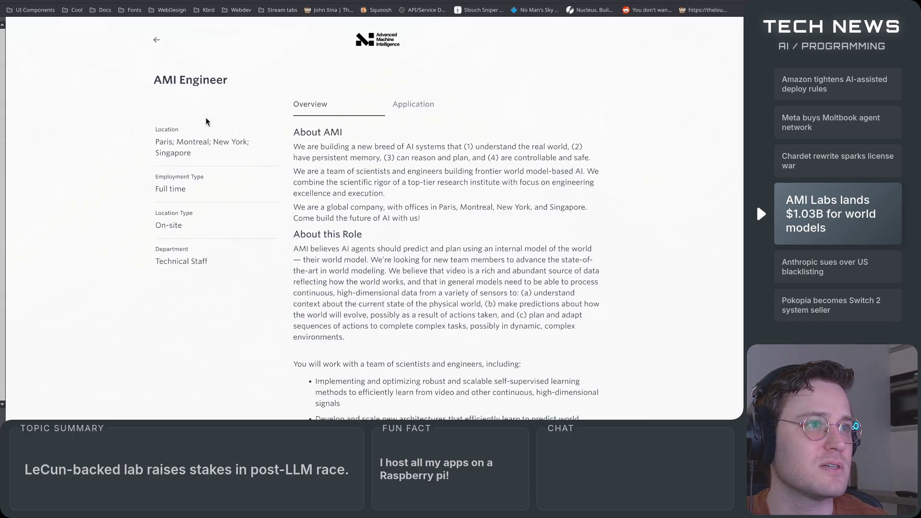
click(157, 40)
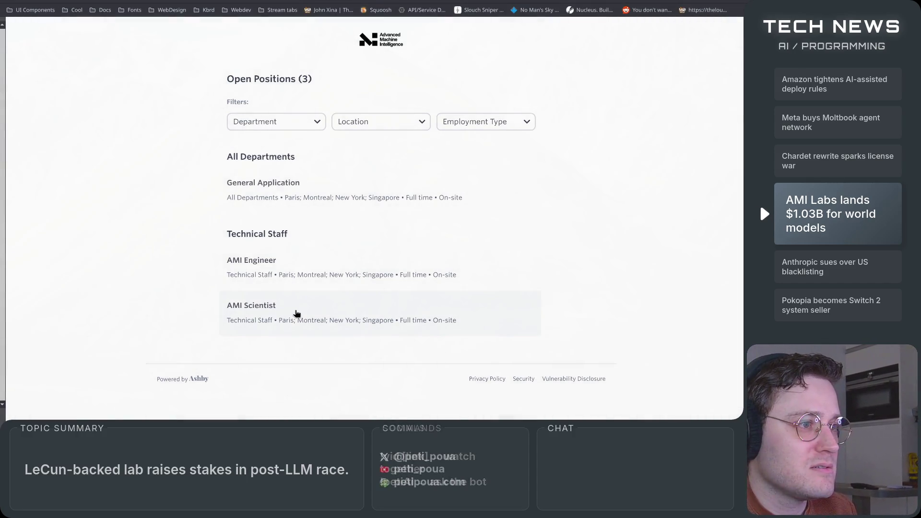
Step: Read the AMI Scientist posting, then go to the AMI Labs homepage via the header logo
click(298, 314)
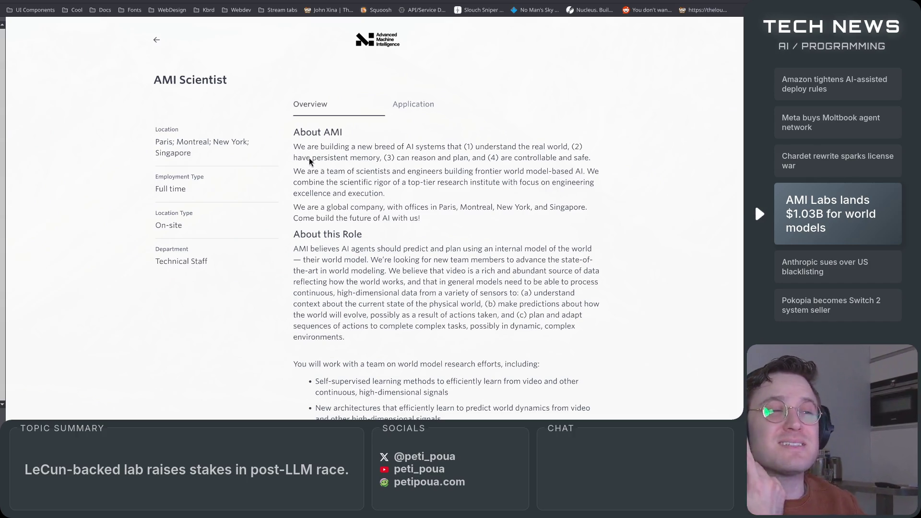
scroll(335, 237, down, 4)
scroll(336, 237, down, 3)
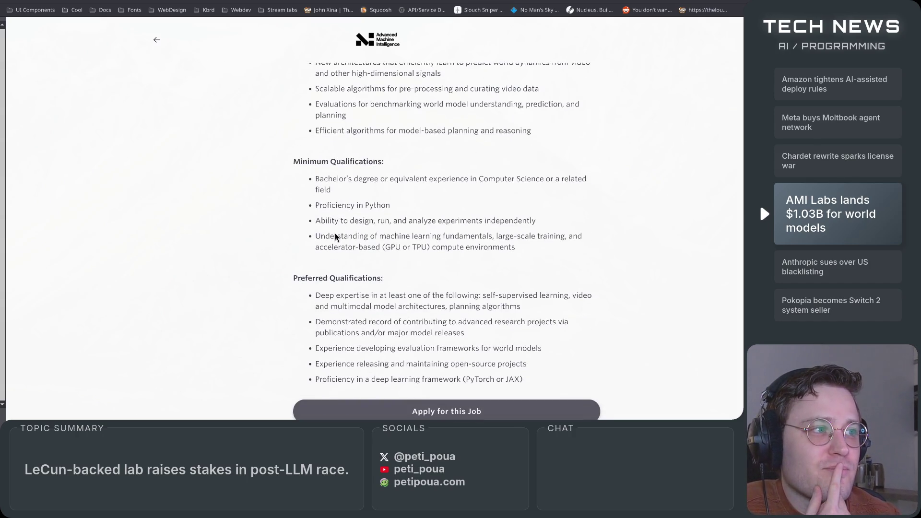
scroll(320, 285, up, 8)
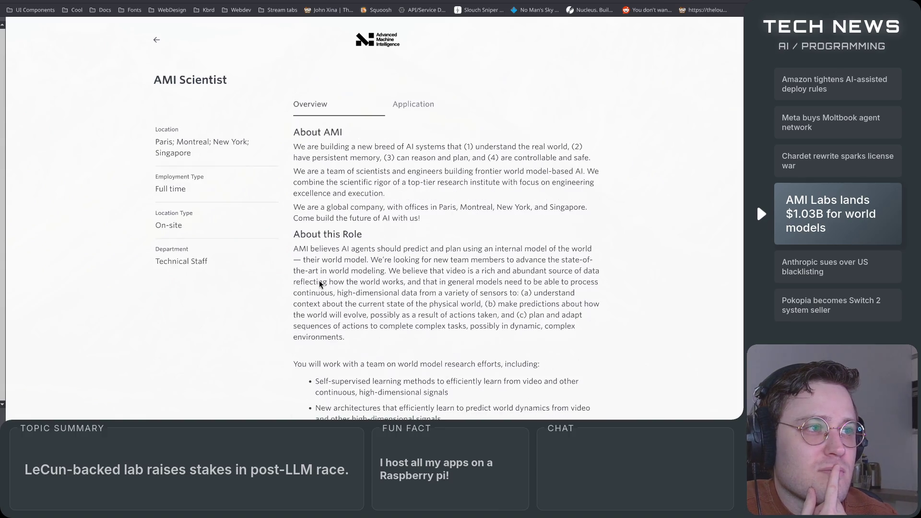
click(155, 42)
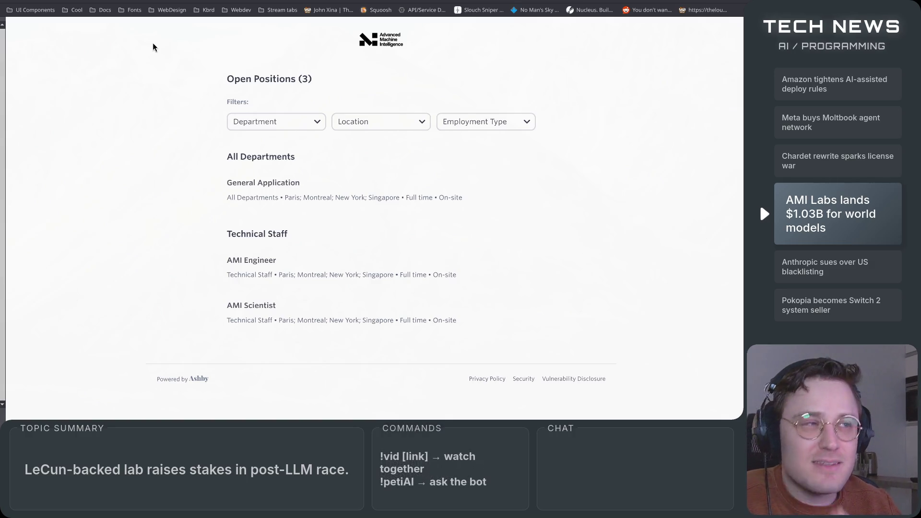
click(361, 47)
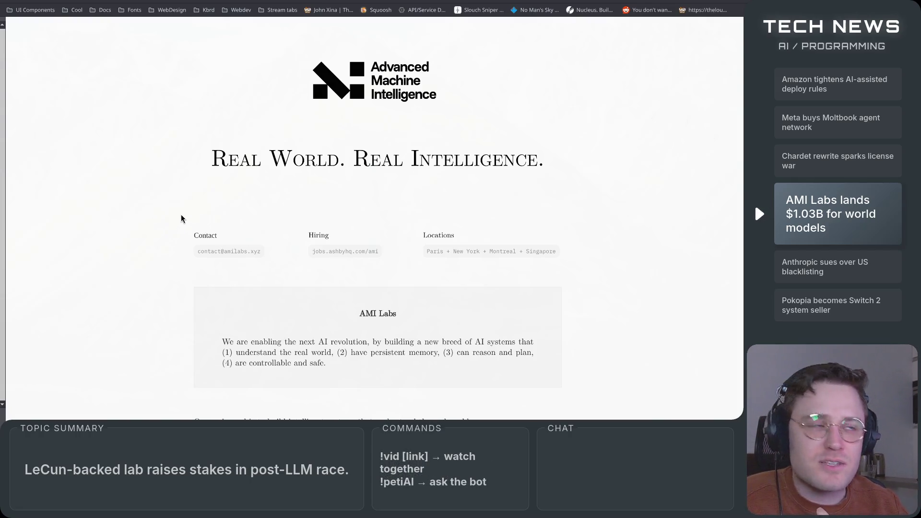
Step: Scroll through the AMI Labs homepage and its mission statement
scroll(168, 272, down, 8)
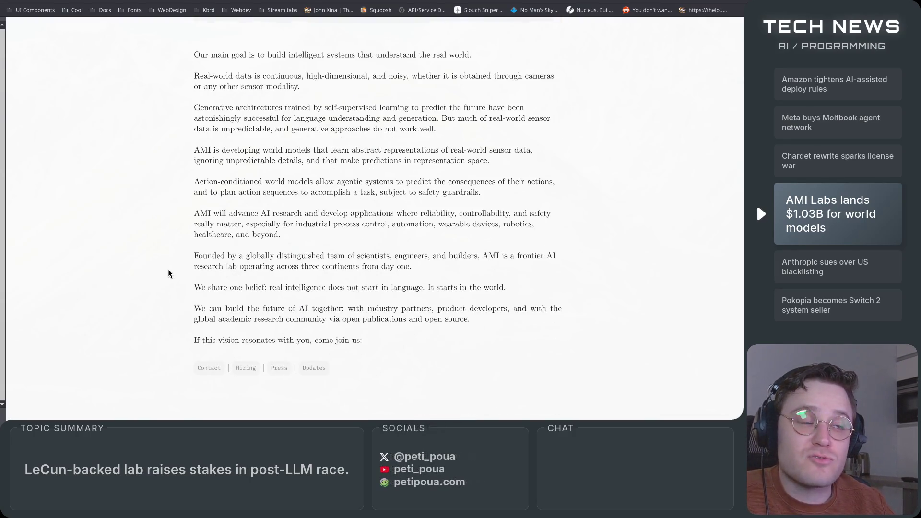
scroll(168, 274, up, 6)
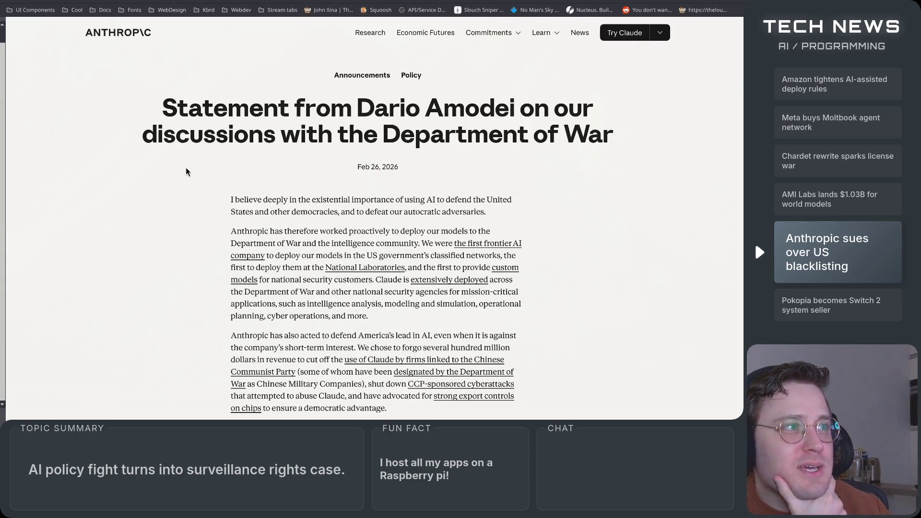
Step: Read Anthropic's Department of War statement, highlighting the title and a key passage, then return to the top
drag(379, 129, 617, 140)
click(534, 249)
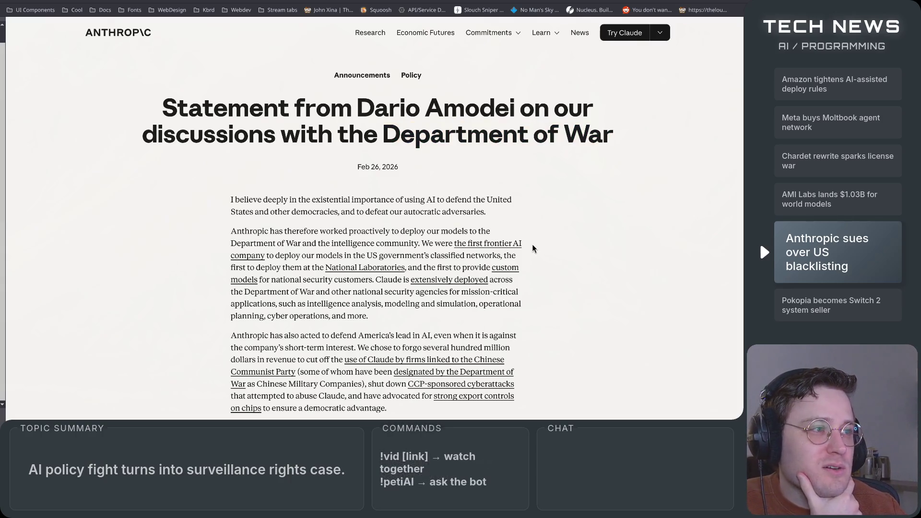
scroll(556, 312, down, 3)
scroll(556, 312, up, 3)
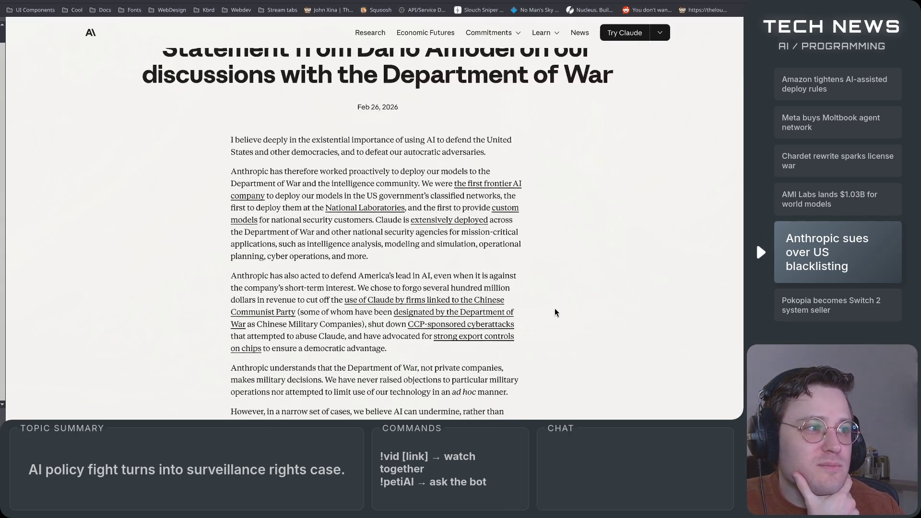
scroll(555, 312, down, 4)
scroll(555, 311, down, 2)
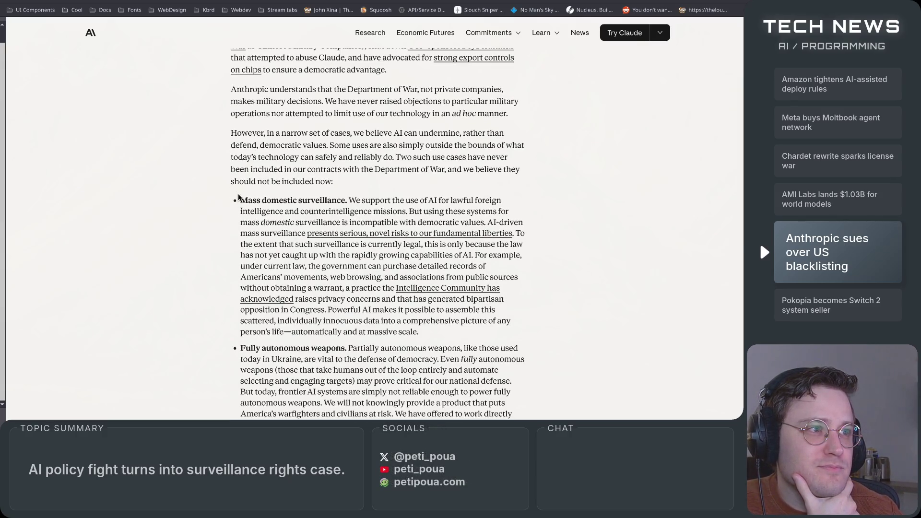
mouse_move(235, 182)
mouse_down()
mouse_move(521, 372)
mouse_move(523, 413)
mouse_move(532, 376)
mouse_up()
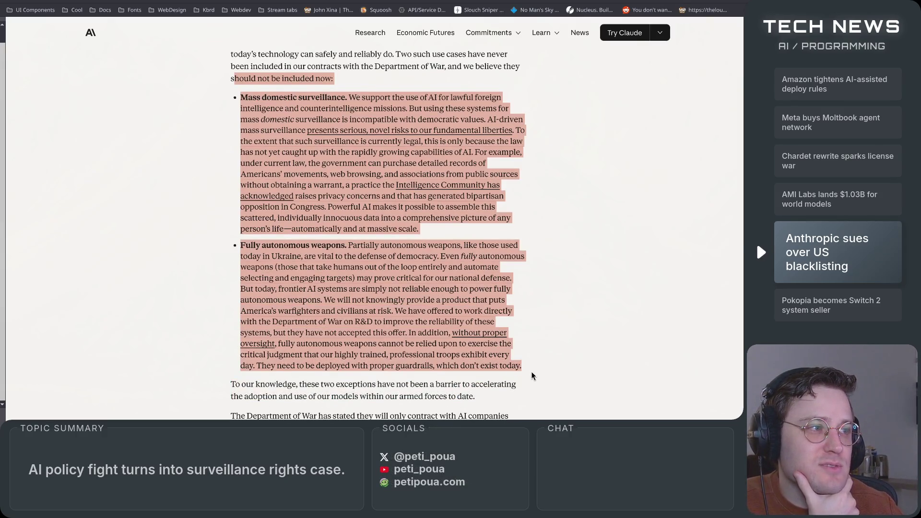
key(Home)
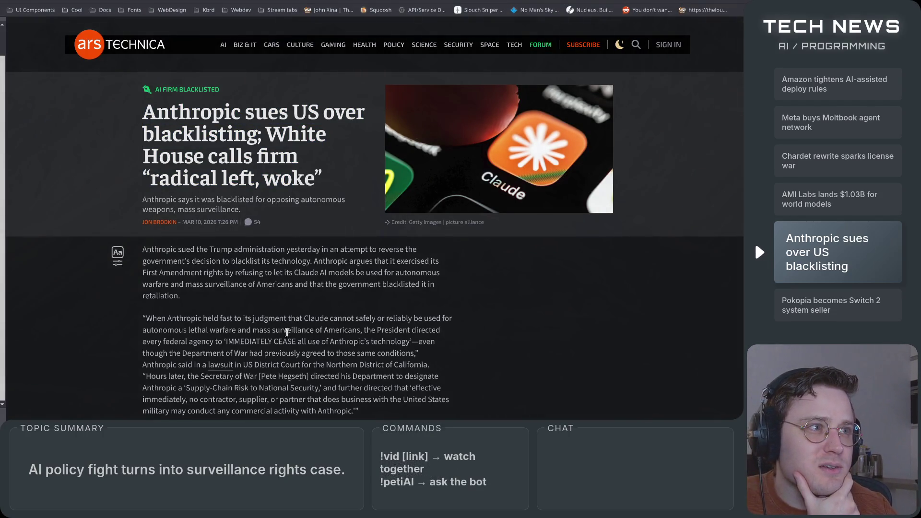
mouse_move(178, 119)
mouse_down()
mouse_move(302, 135)
mouse_move(266, 135)
mouse_move(219, 178)
mouse_move(338, 183)
mouse_up()
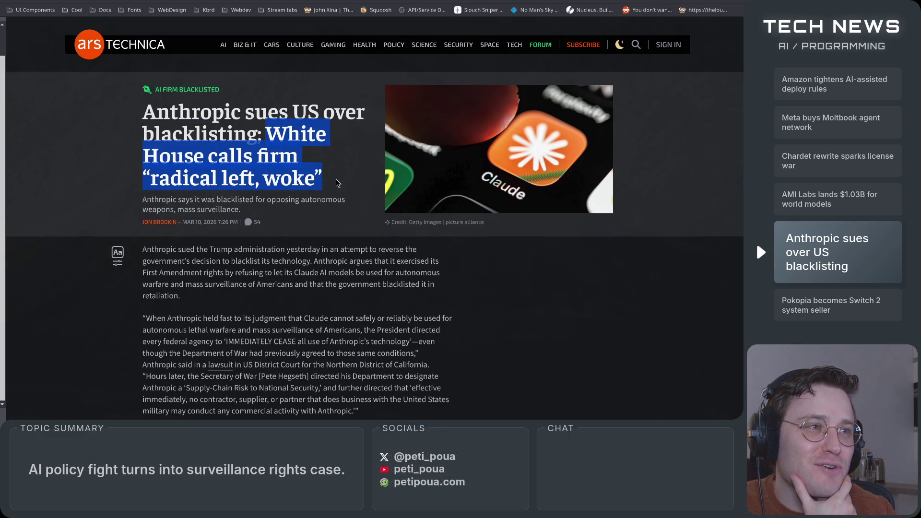
drag(149, 205, 242, 211)
click(299, 257)
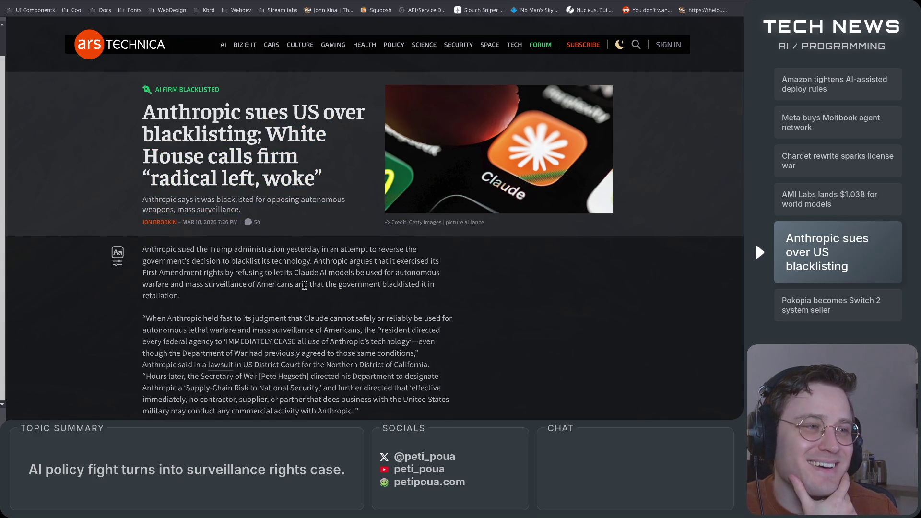
scroll(300, 259, down, 5)
scroll(304, 285, down, 4)
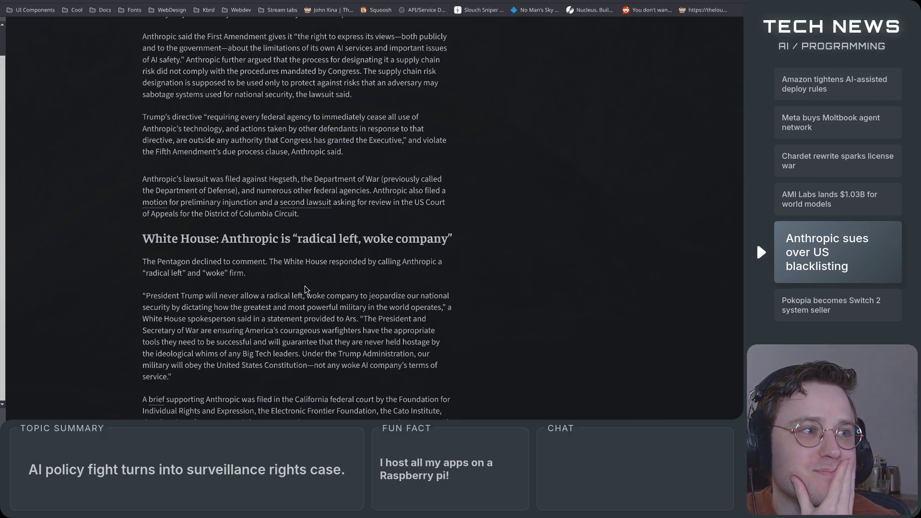
scroll(277, 274, down, 2)
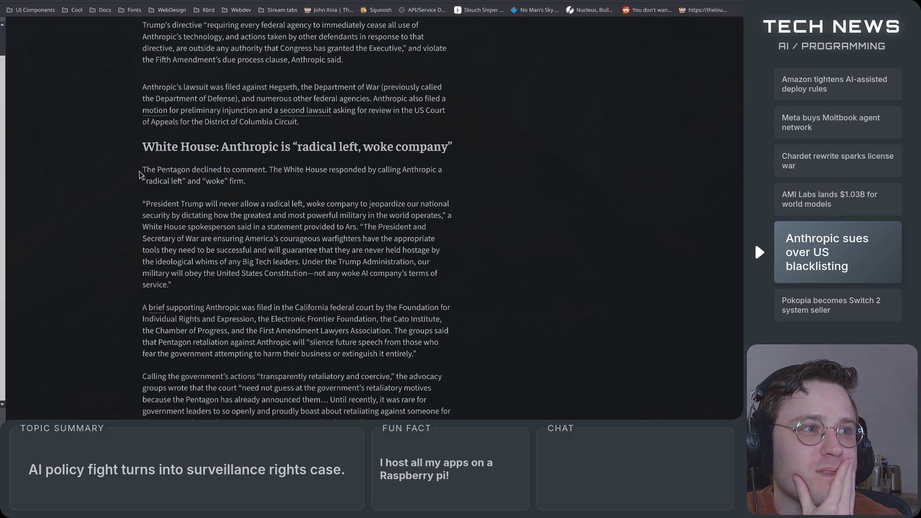
mouse_move(140, 171)
mouse_down()
mouse_move(470, 175)
mouse_move(117, 187)
mouse_move(296, 193)
mouse_up()
click(86, 257)
scroll(75, 253, down, 1)
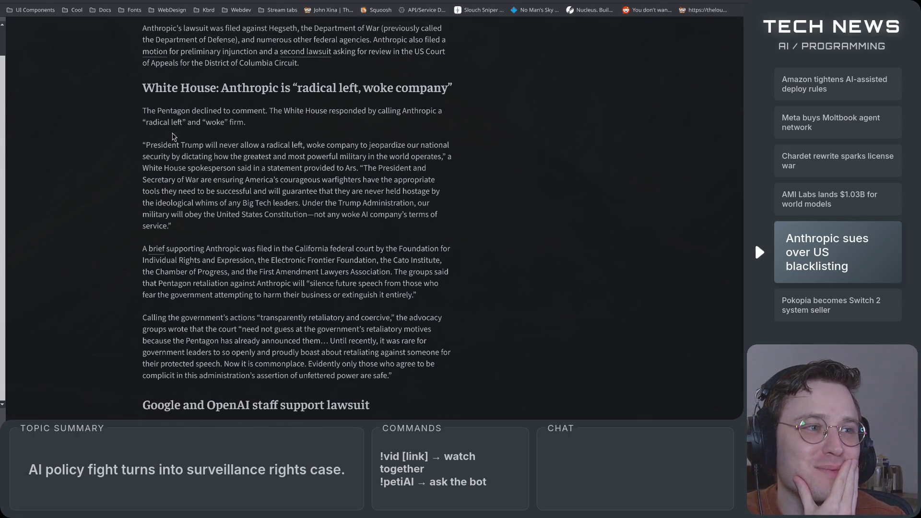
scroll(179, 237, up, 6)
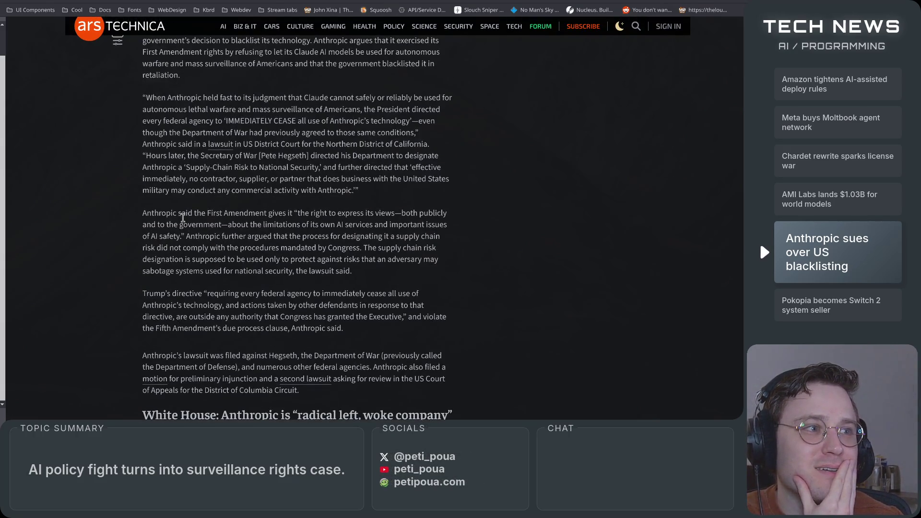
drag(143, 214, 320, 214)
scroll(329, 305, up, 2)
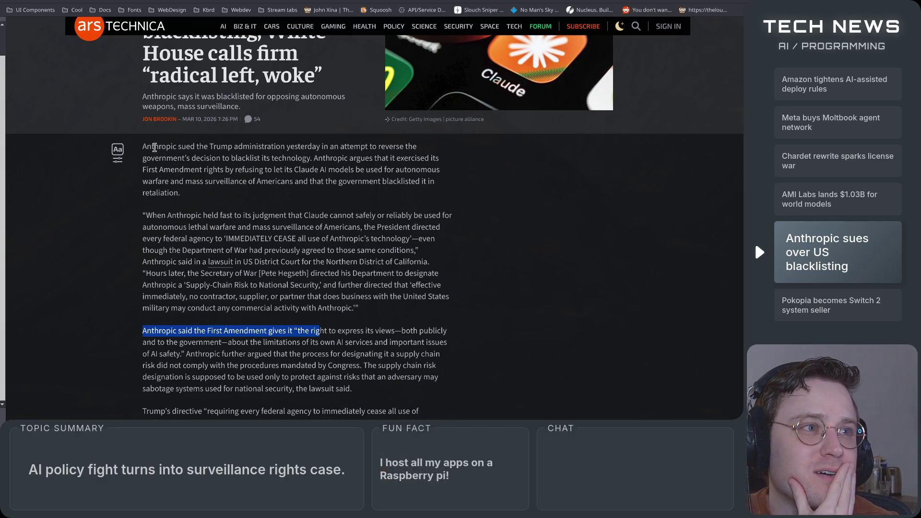
mouse_move(154, 147)
mouse_down()
mouse_move(423, 152)
mouse_move(164, 159)
mouse_move(454, 161)
mouse_move(204, 169)
mouse_move(444, 173)
mouse_move(242, 171)
mouse_move(144, 182)
mouse_move(446, 191)
mouse_move(197, 200)
mouse_move(404, 204)
mouse_up()
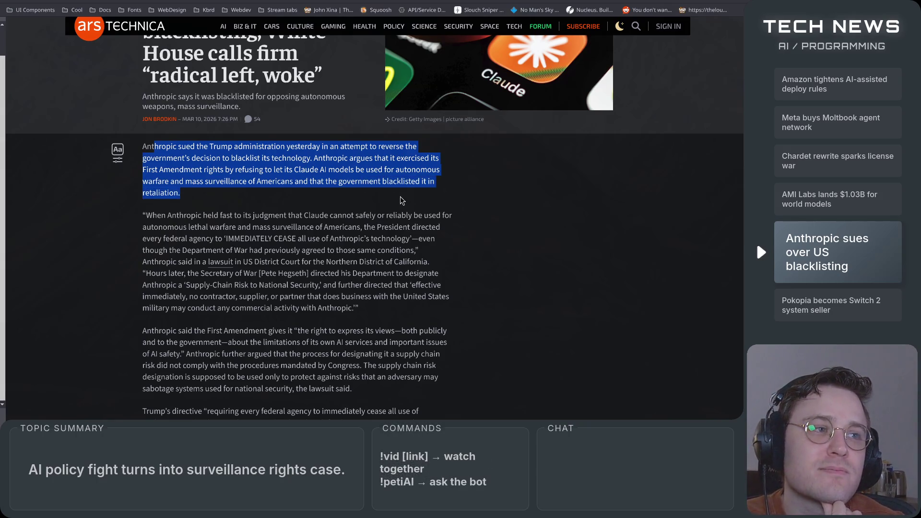
click(401, 198)
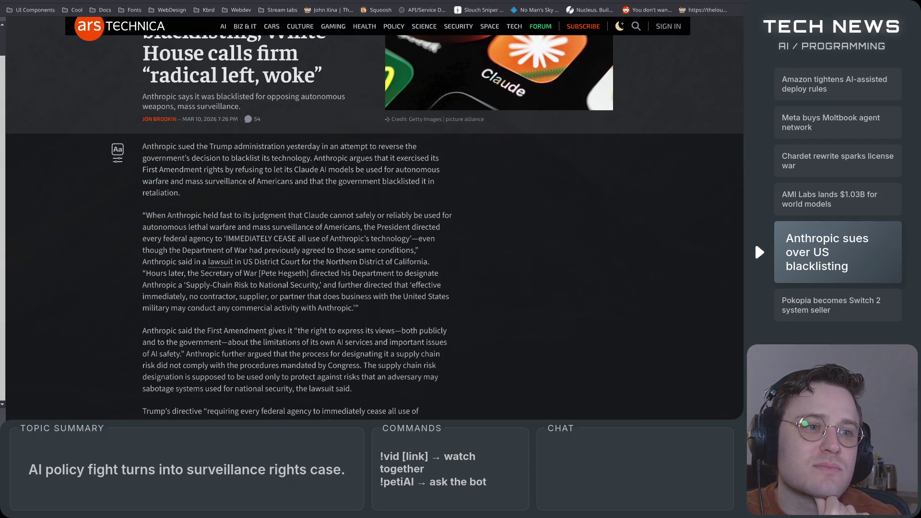
key(ctrl+t)
Step: Search Google for 'first amendment' and highlight its opening words and speech and assembly clauses
text(fir)
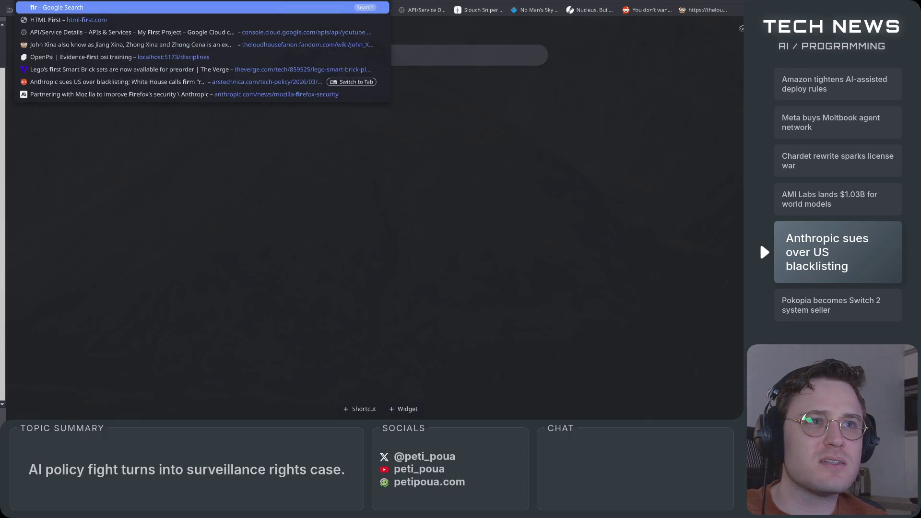
text(st amen)
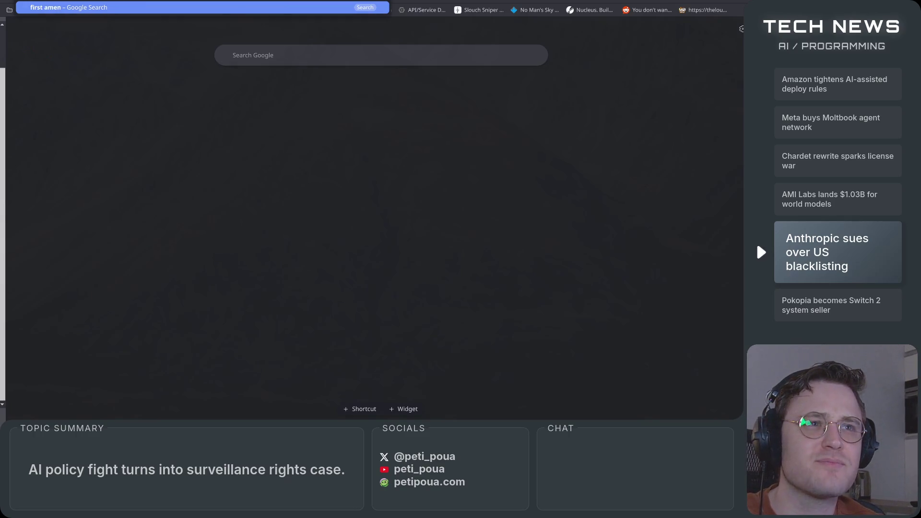
text(dment)
key(Return)
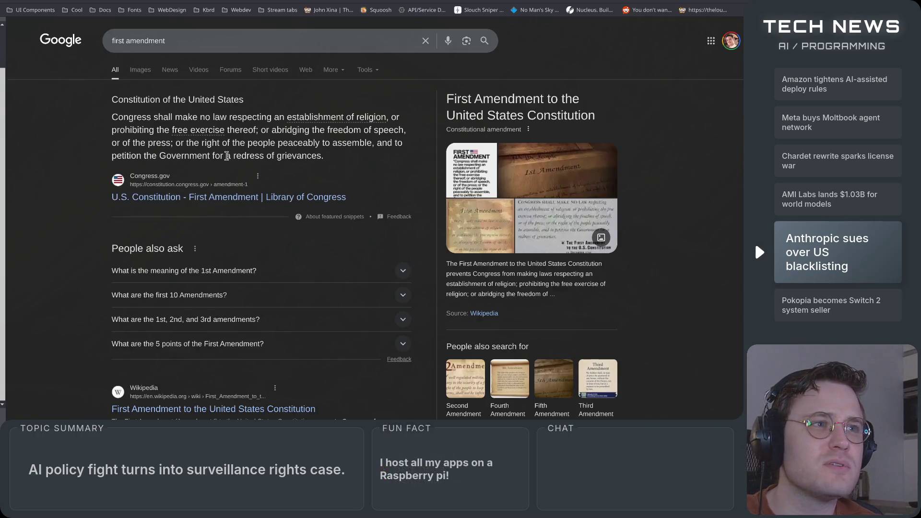
mouse_move(119, 117)
mouse_down()
mouse_move(315, 117)
mouse_move(243, 129)
mouse_move(386, 129)
mouse_up()
mouse_move(277, 130)
mouse_down()
mouse_move(405, 132)
mouse_move(155, 143)
mouse_move(382, 161)
mouse_up()
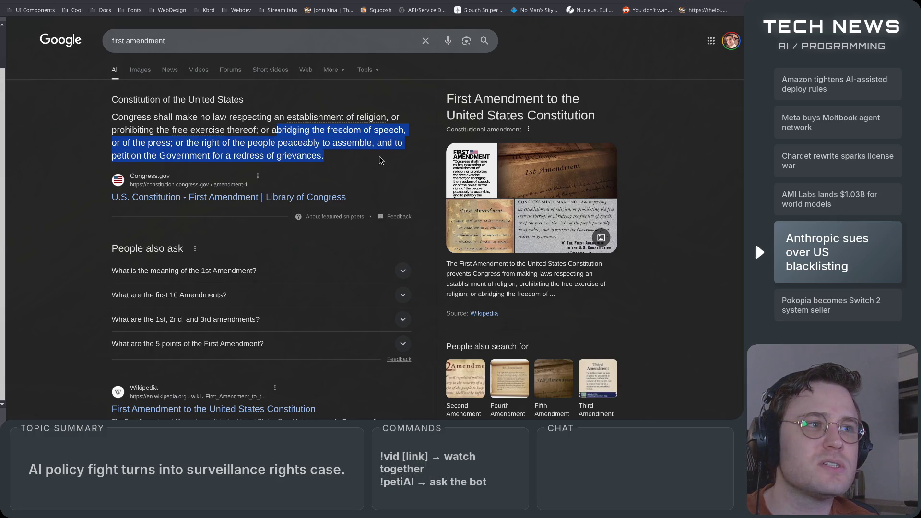
Step: Clear the highlight and go back to the Ars Technica blacklisting article
click(380, 158)
scroll(55, 303, down, 5)
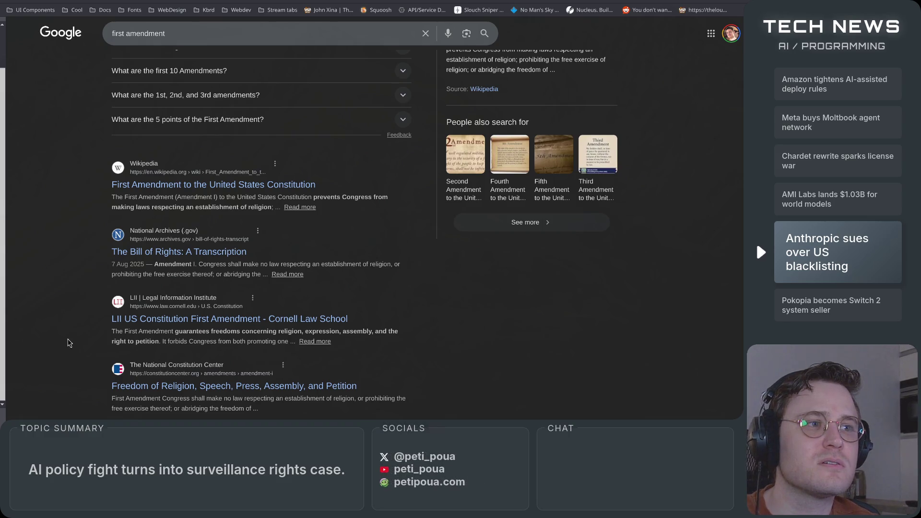
key(alt+Left)
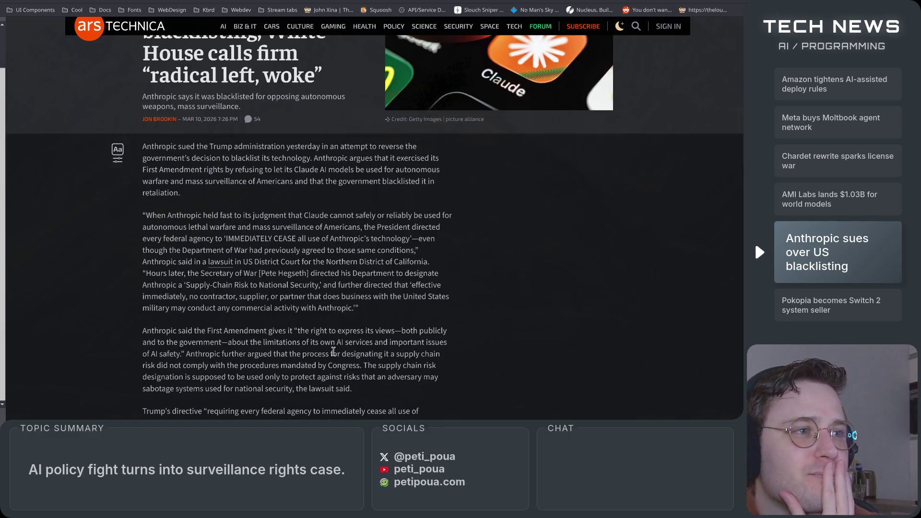
scroll(81, 279, down, 1)
scroll(80, 279, down, 1)
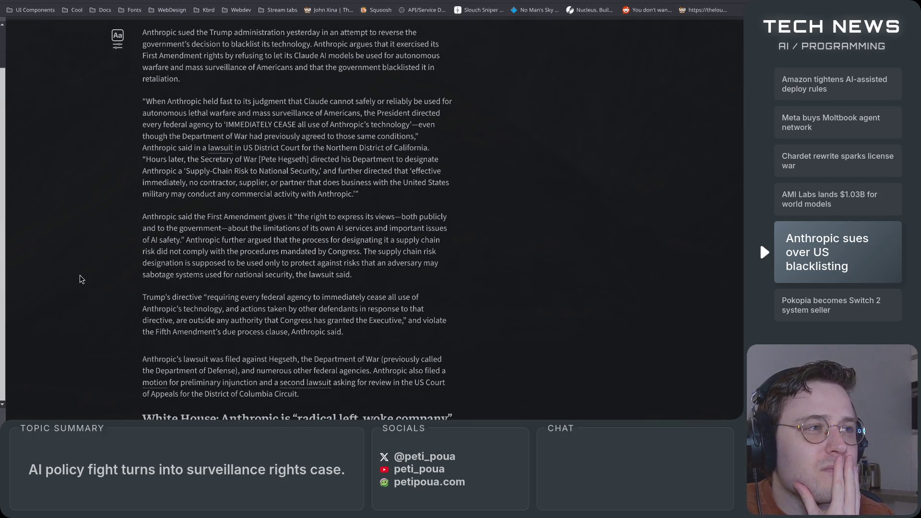
scroll(81, 279, down, 6)
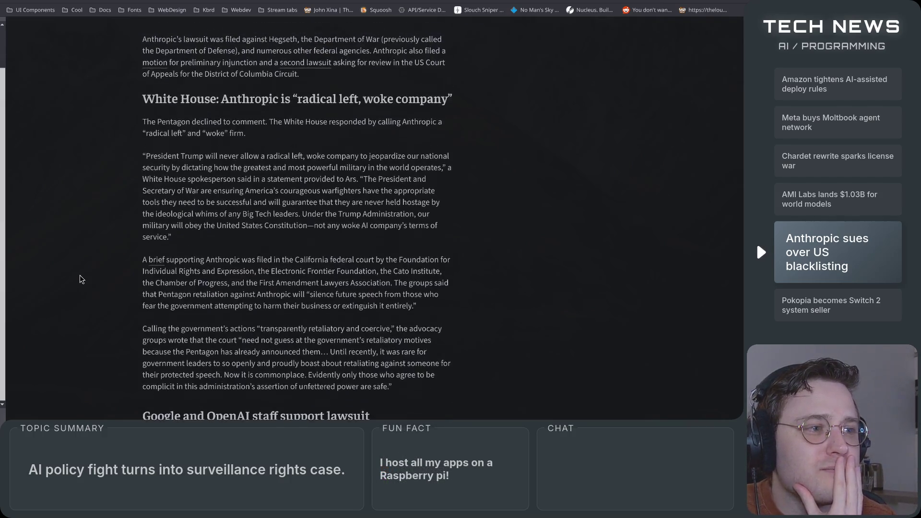
scroll(81, 280, down, 6)
scroll(80, 279, down, 2)
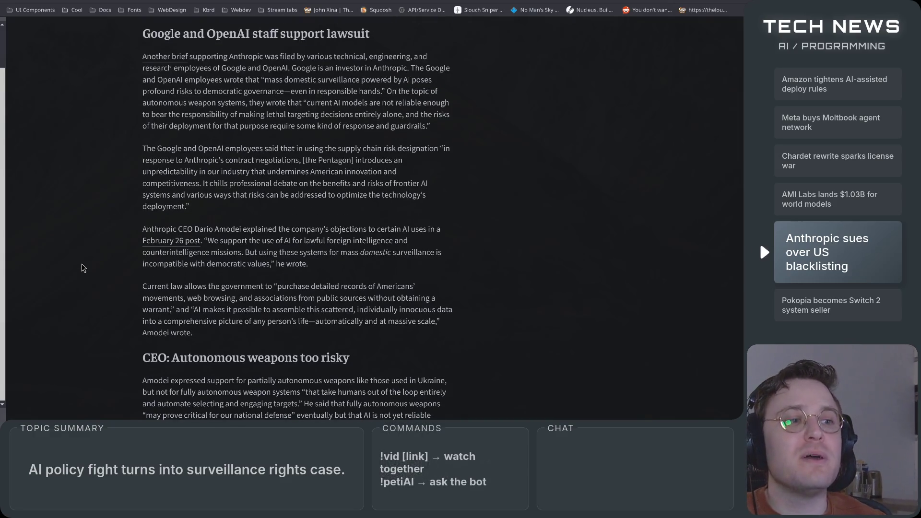
scroll(84, 268, down, 3)
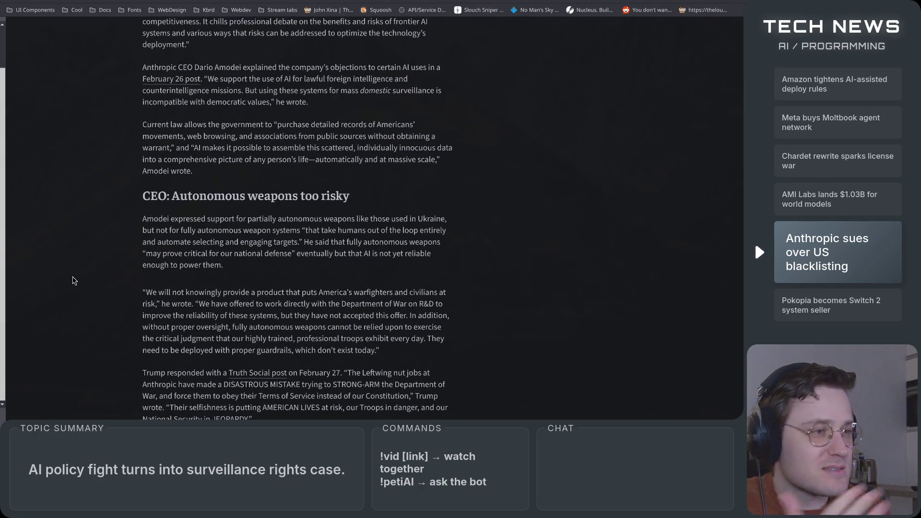
scroll(75, 281, down, 3)
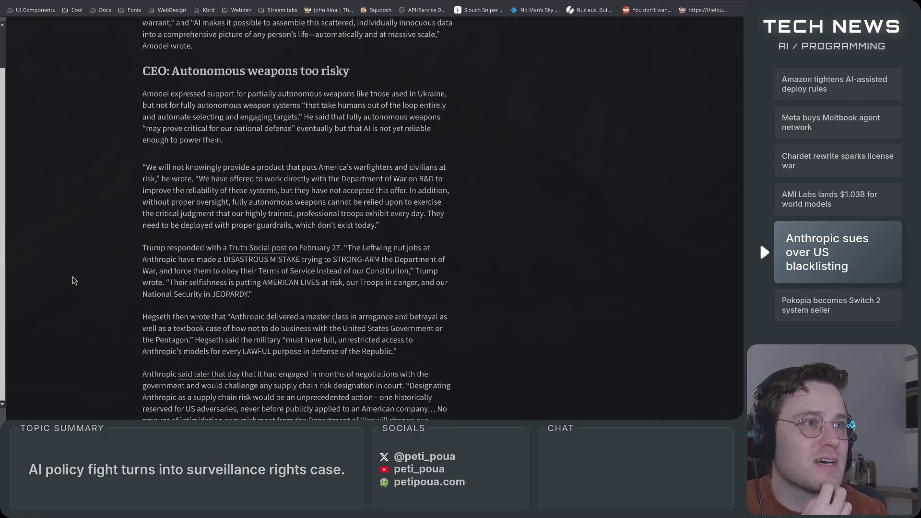
scroll(72, 281, up, 1)
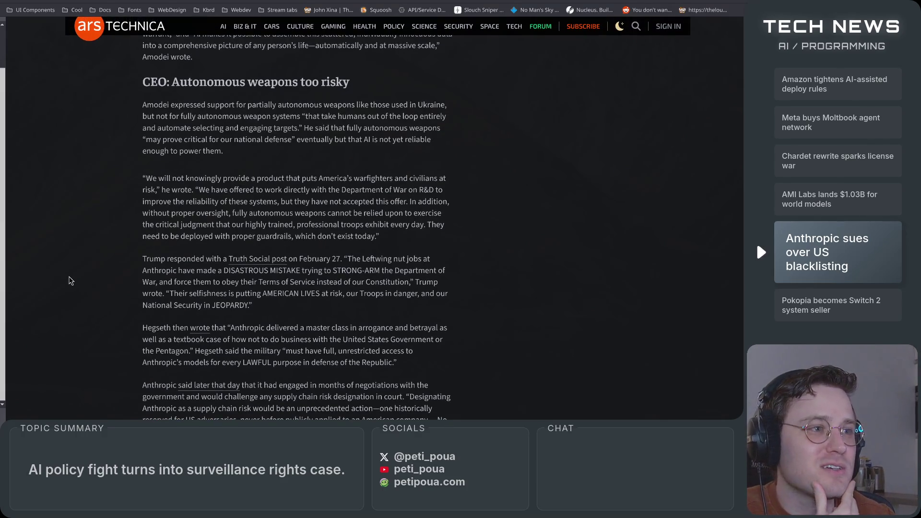
scroll(71, 281, up, 5)
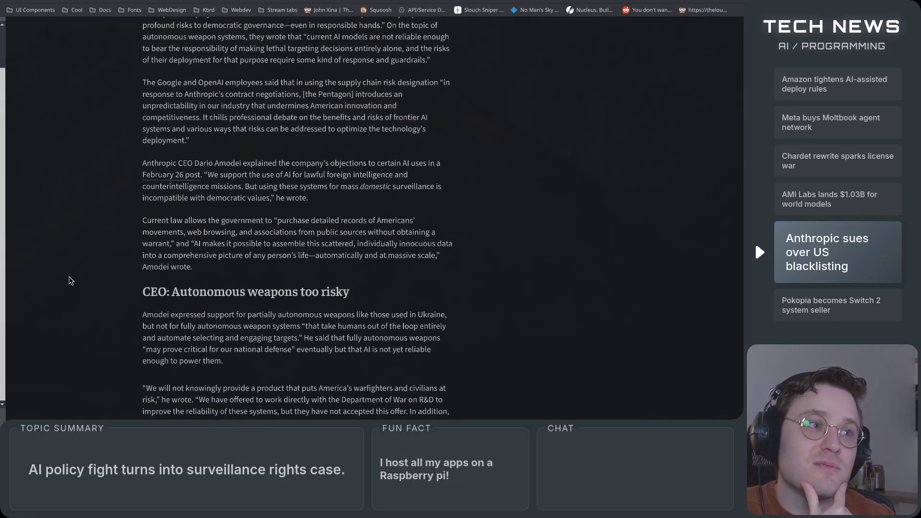
scroll(70, 281, up, 5)
scroll(71, 280, down, 3)
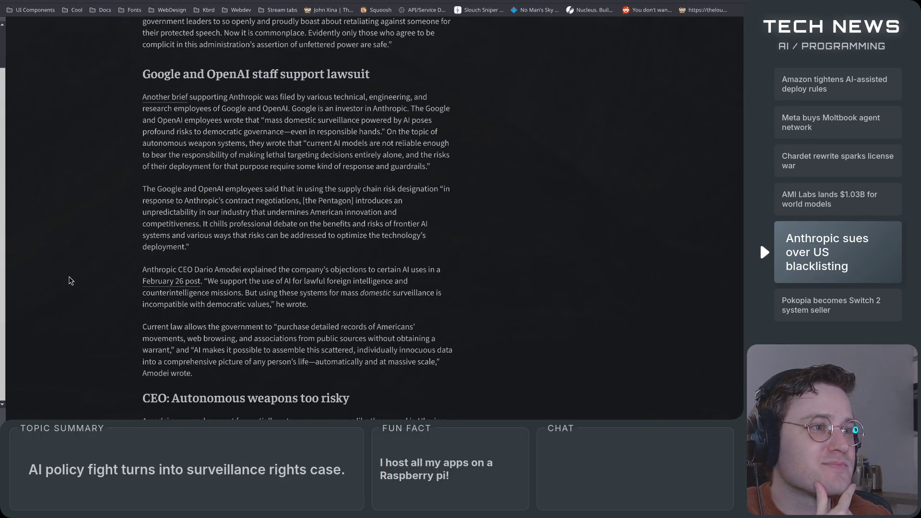
scroll(70, 281, up, 10)
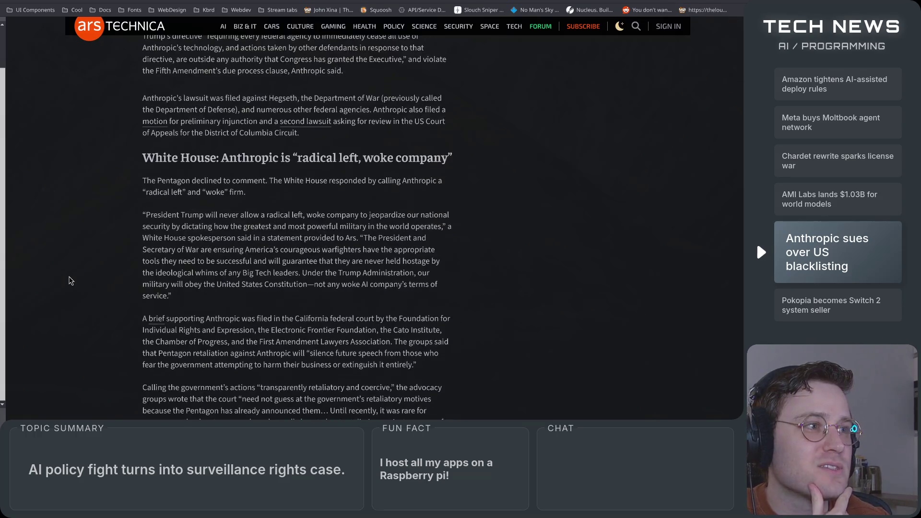
scroll(70, 280, up, 5)
scroll(70, 280, down, 5)
scroll(71, 280, down, 4)
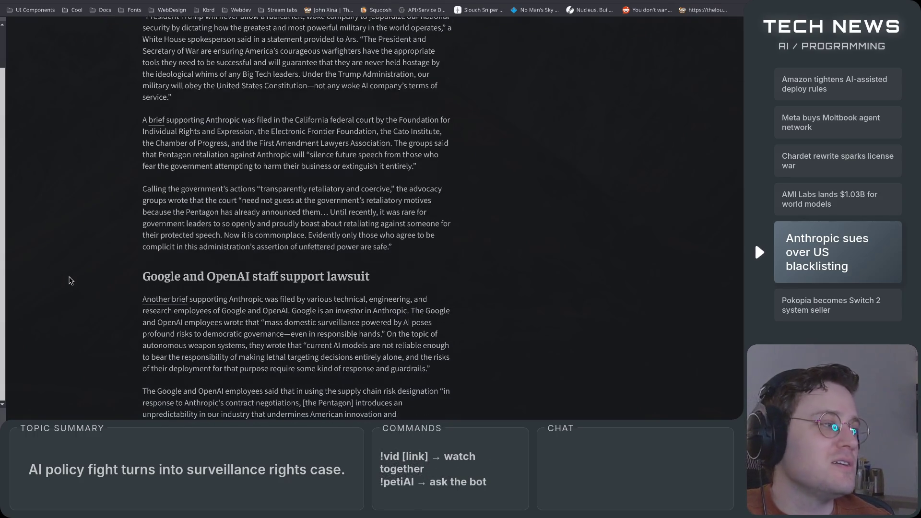
scroll(71, 281, up, 3)
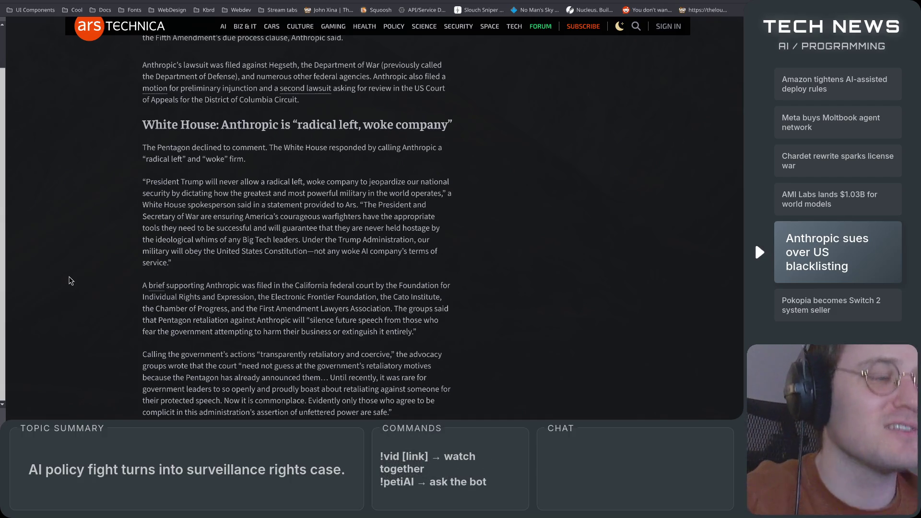
scroll(71, 281, down, 5)
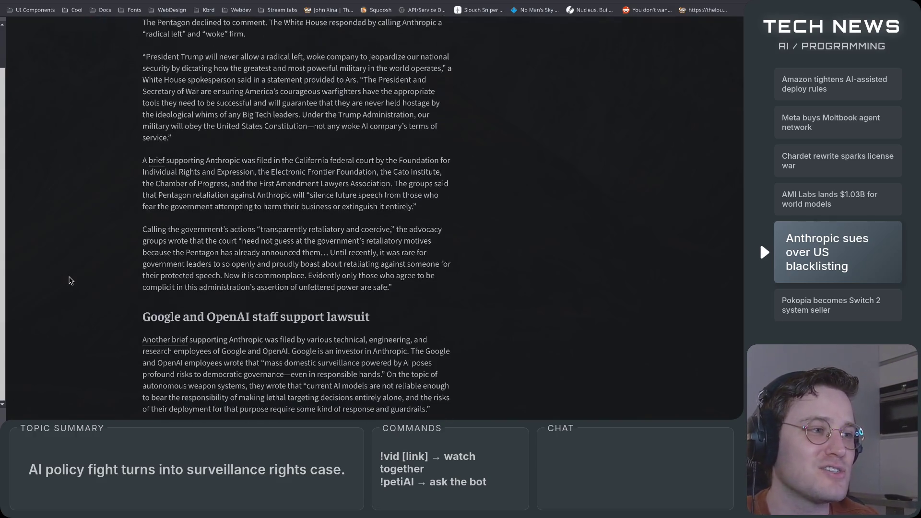
scroll(75, 273, down, 3)
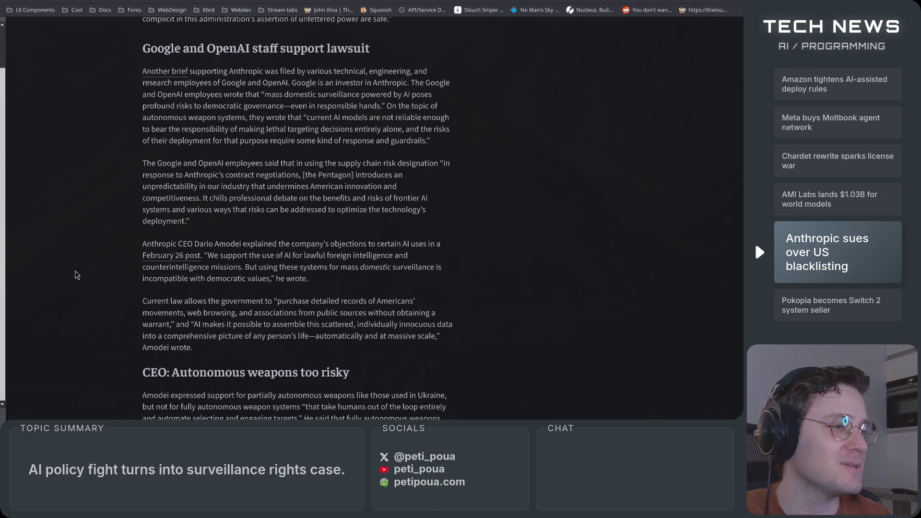
scroll(74, 271, down, 7)
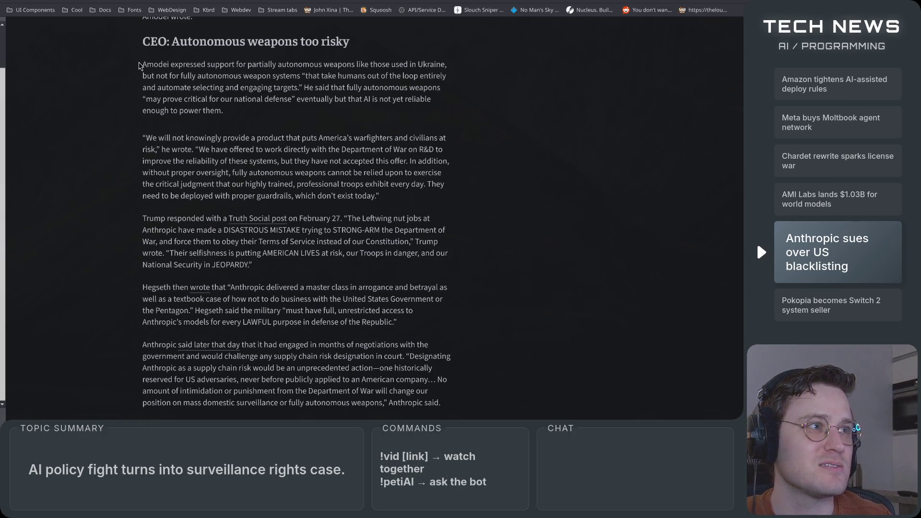
drag(139, 65, 273, 121)
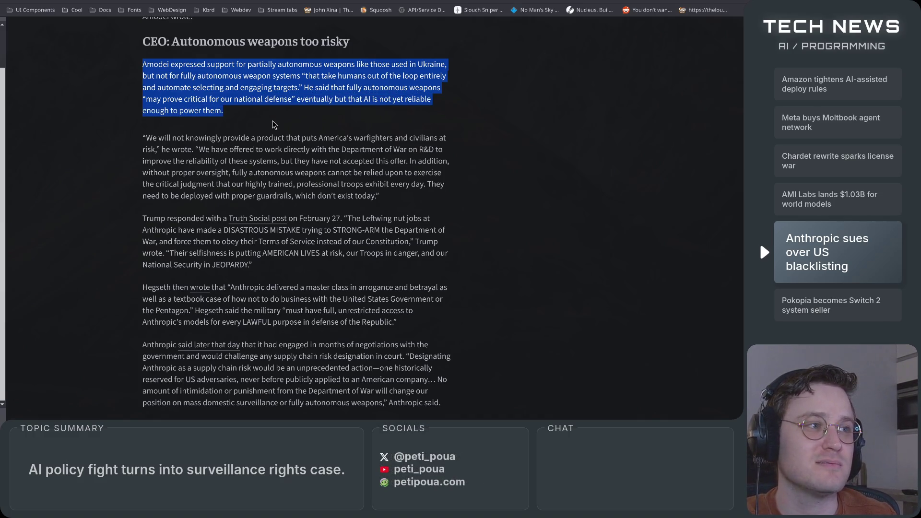
click(274, 124)
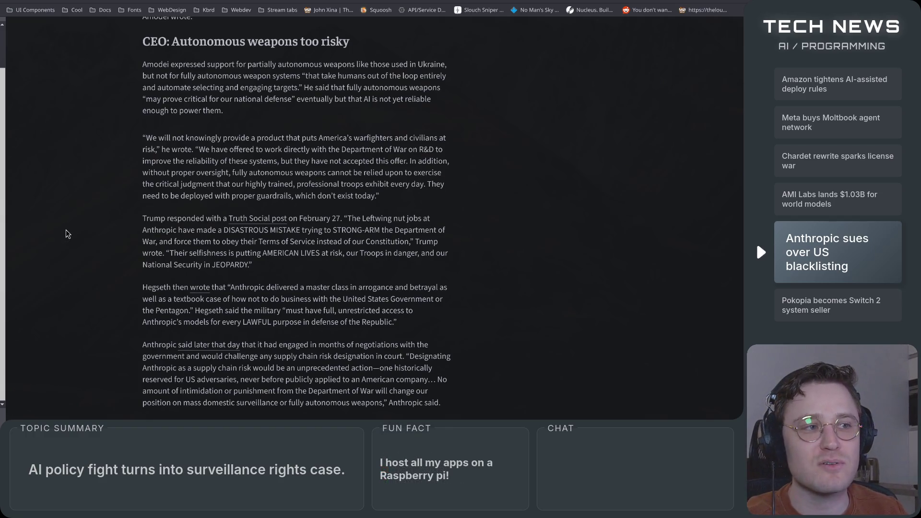
scroll(112, 238, down, 1)
scroll(111, 238, up, 2)
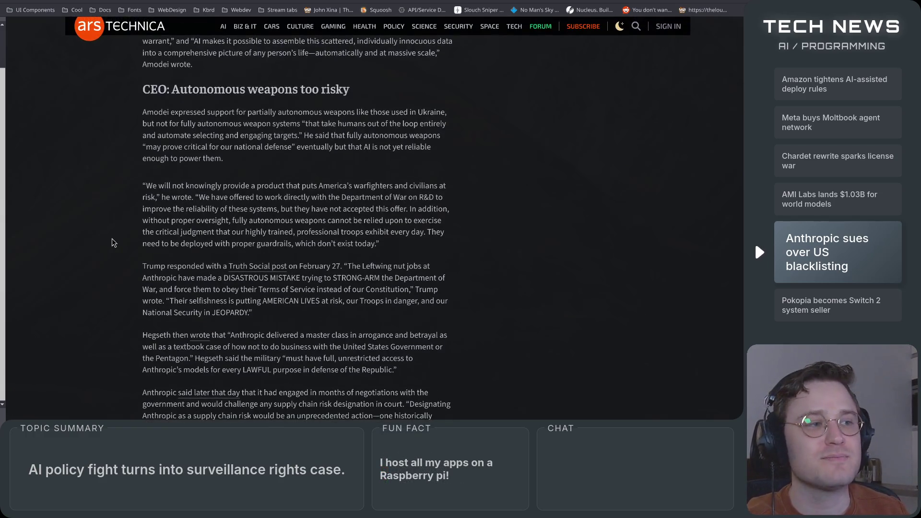
scroll(111, 239, up, 1)
scroll(112, 239, up, 2)
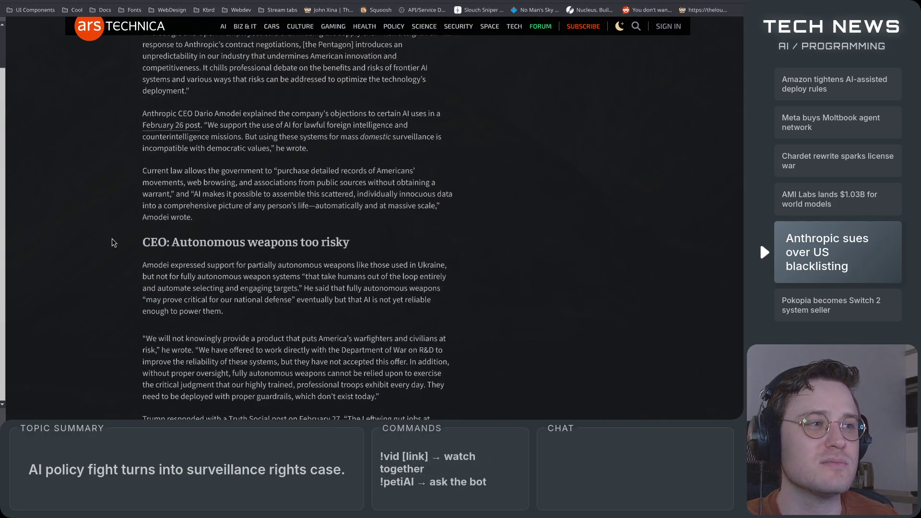
scroll(112, 239, up, 2)
scroll(112, 239, down, 1)
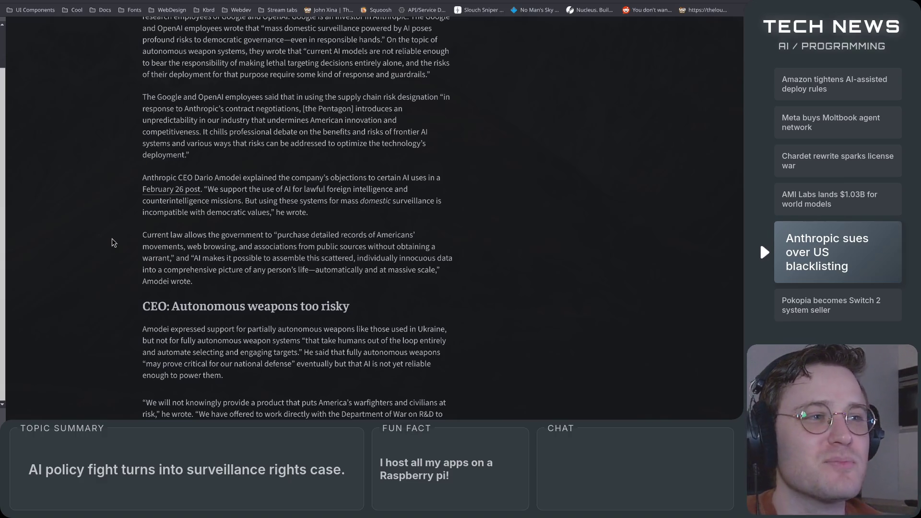
scroll(95, 281, up, 20)
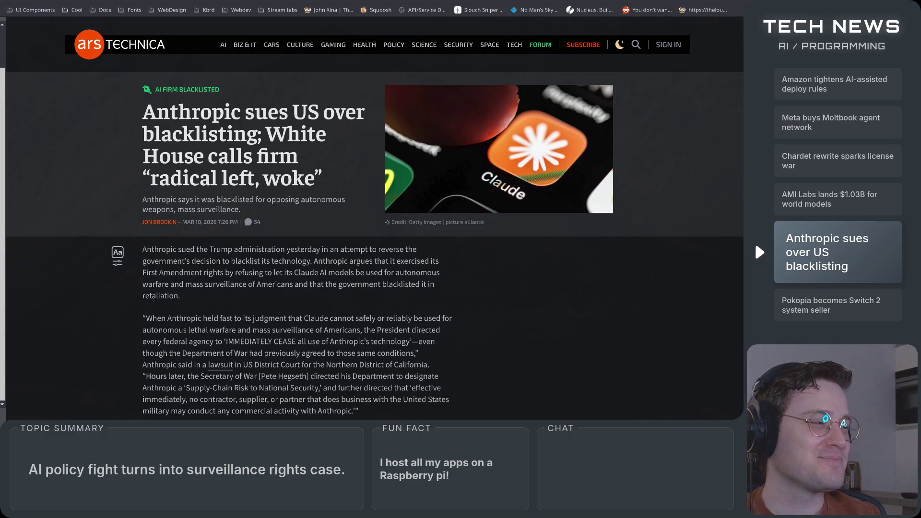
scroll(112, 294, down, 15)
scroll(112, 294, down, 15)
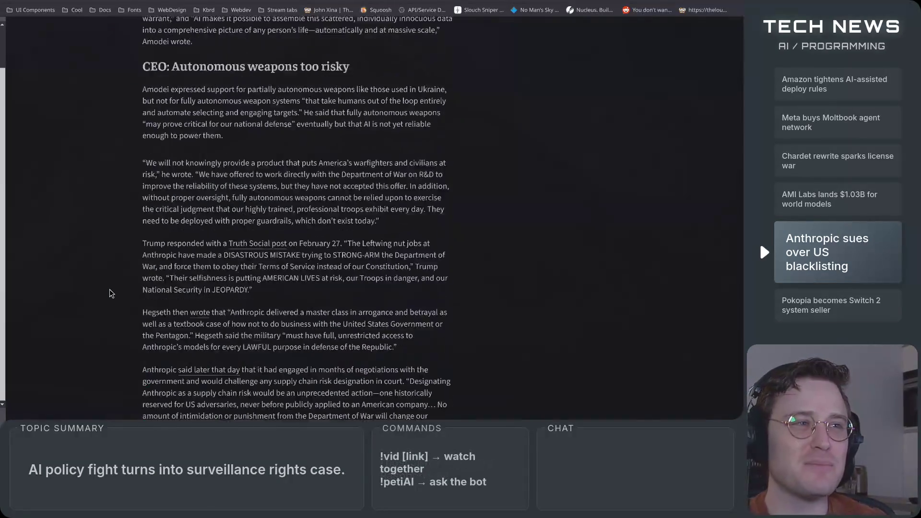
scroll(111, 293, up, 15)
scroll(112, 293, down, 6)
scroll(111, 294, down, 5)
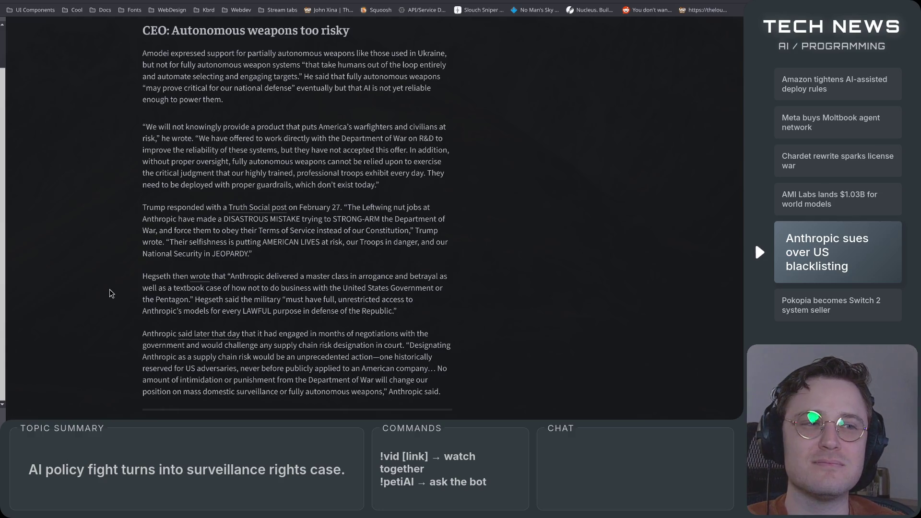
scroll(111, 294, up, 1)
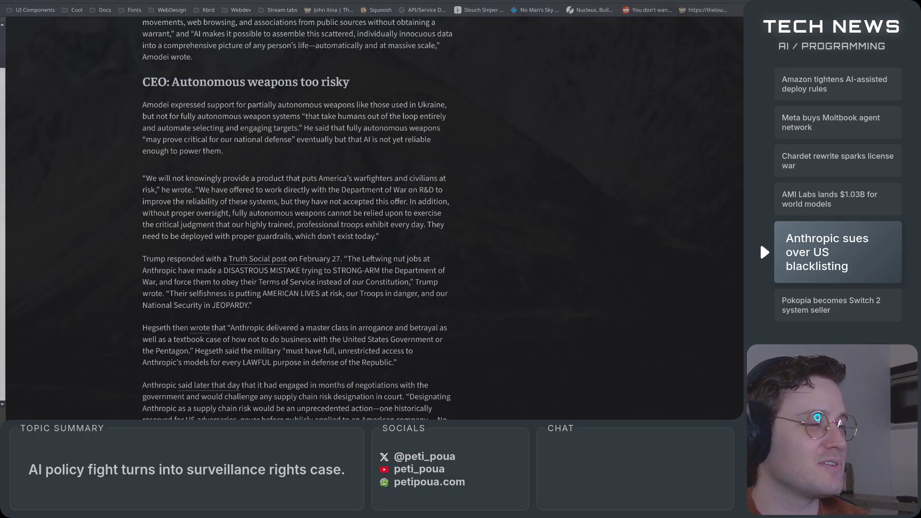
scroll(545, 270, down, 4)
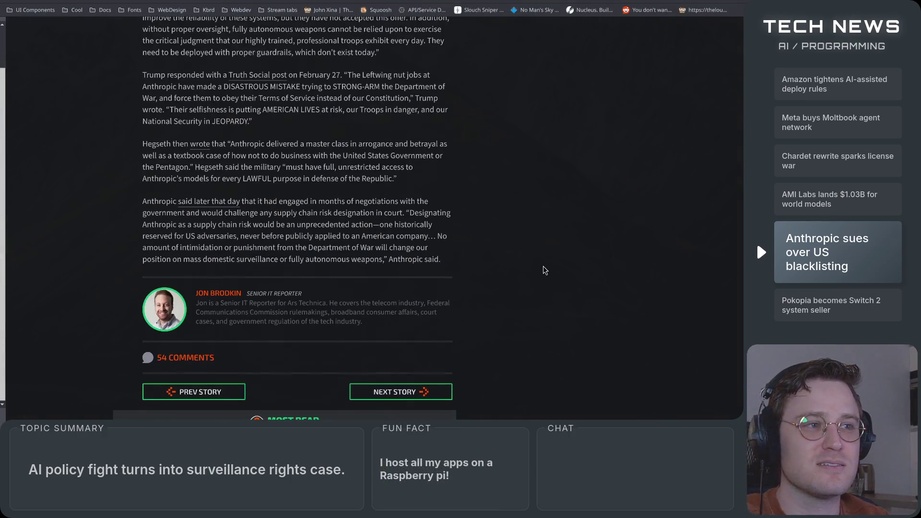
scroll(511, 324, up, 5)
scroll(504, 332, down, 1)
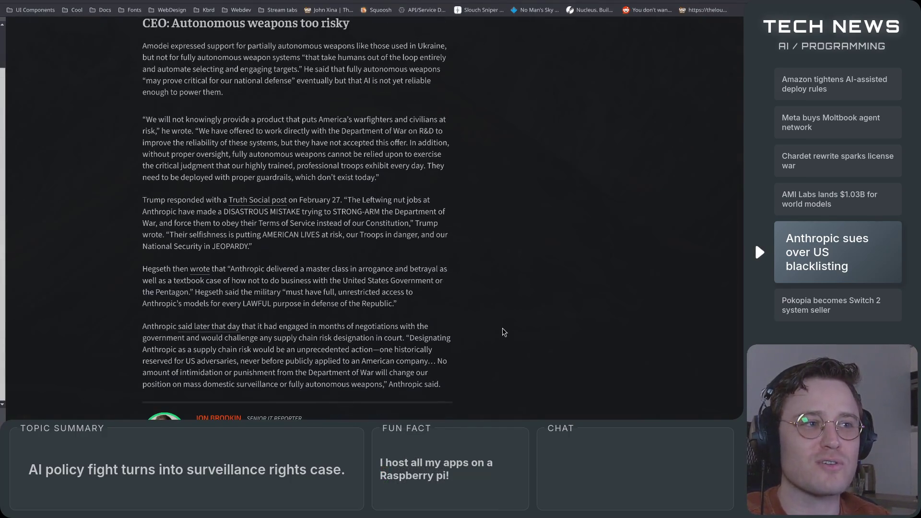
scroll(505, 332, down, 1)
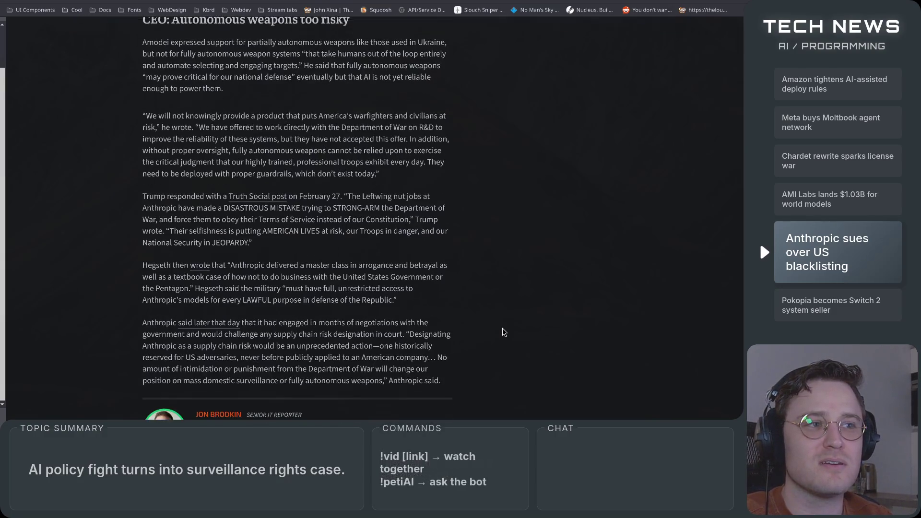
scroll(504, 332, up, 1)
scroll(504, 332, down, 1)
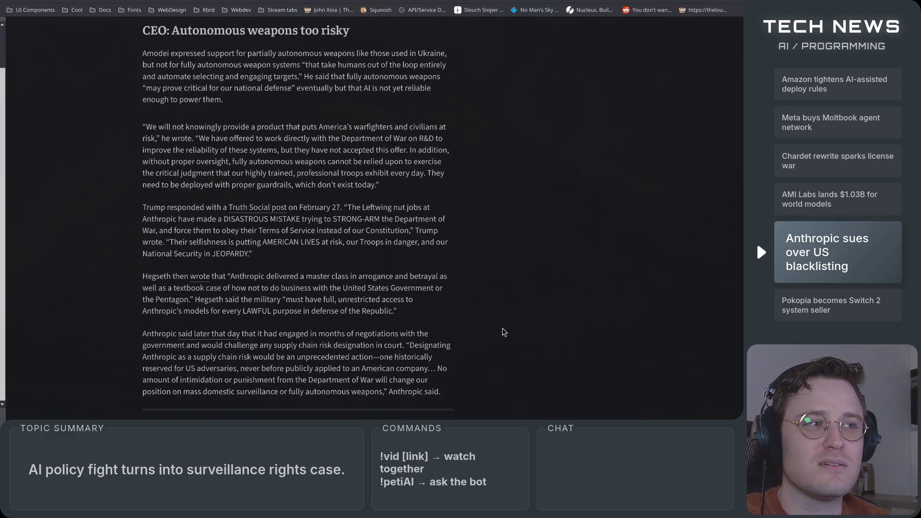
scroll(505, 332, up, 1)
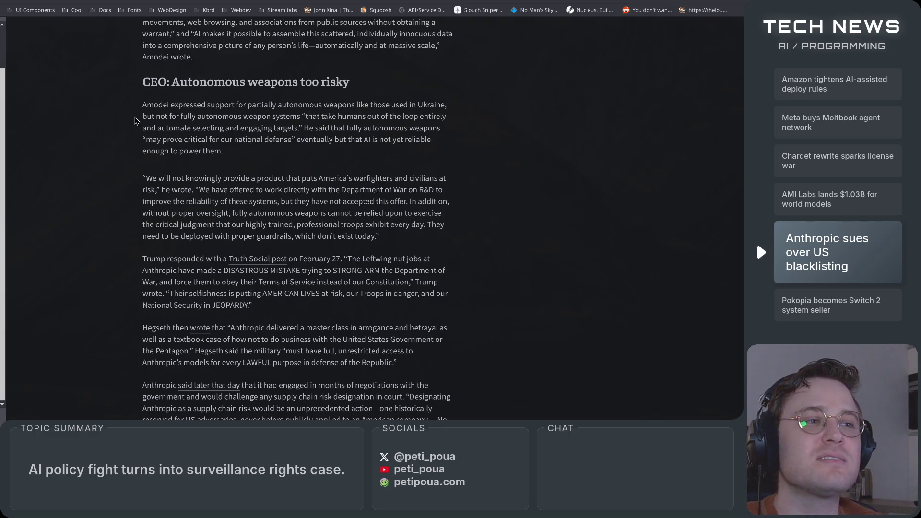
scroll(127, 101, down, 1)
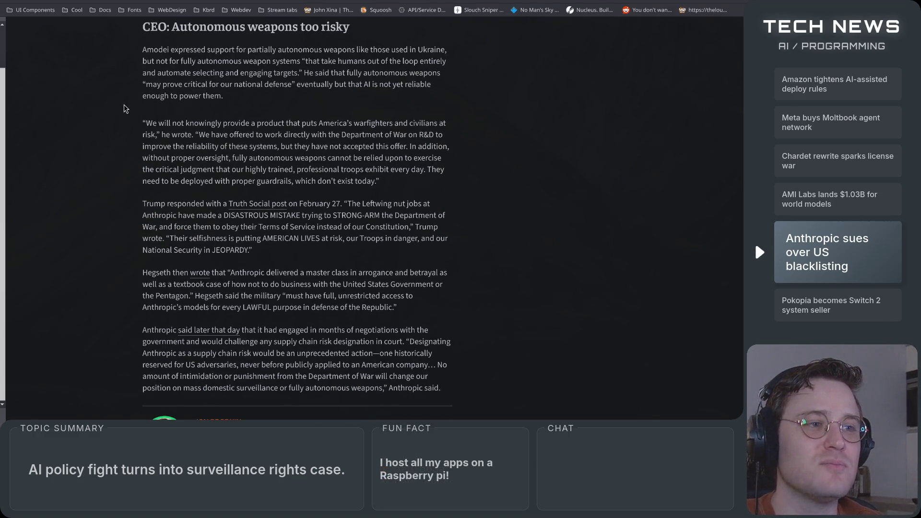
scroll(126, 111, up, 7)
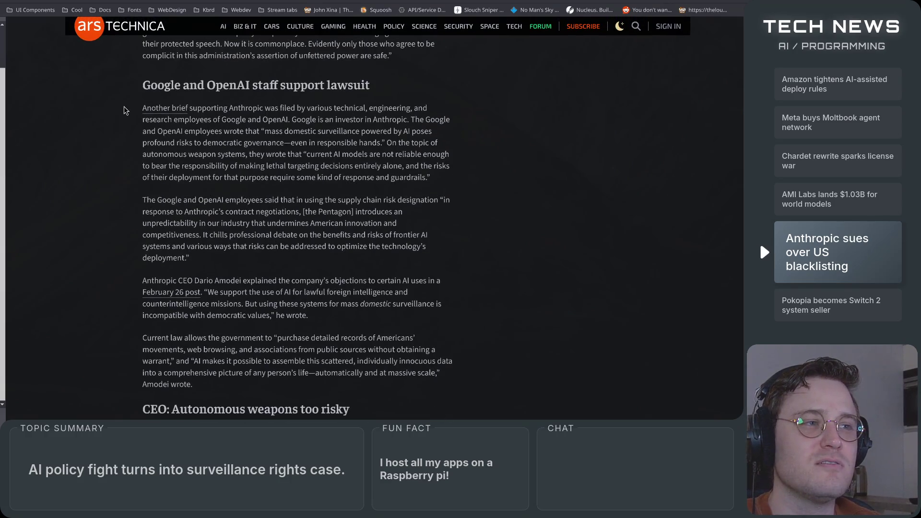
scroll(126, 111, up, 1)
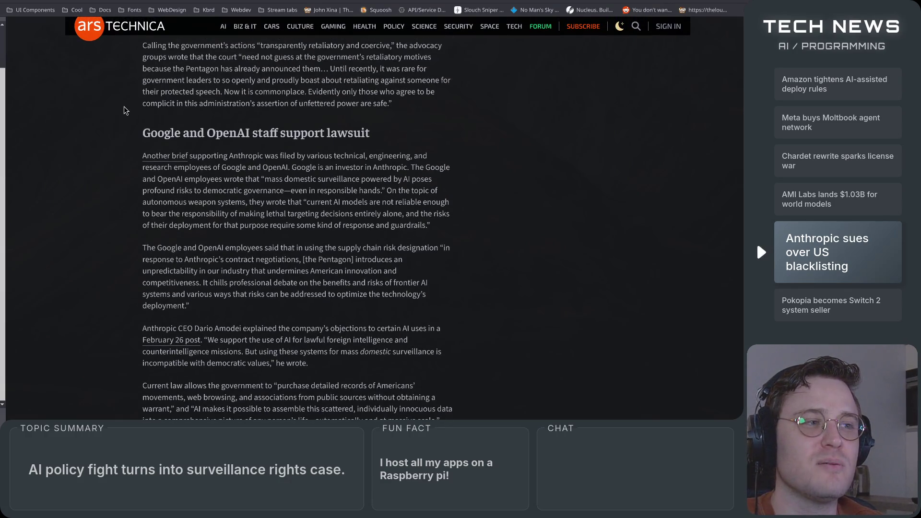
scroll(110, 284, up, 7)
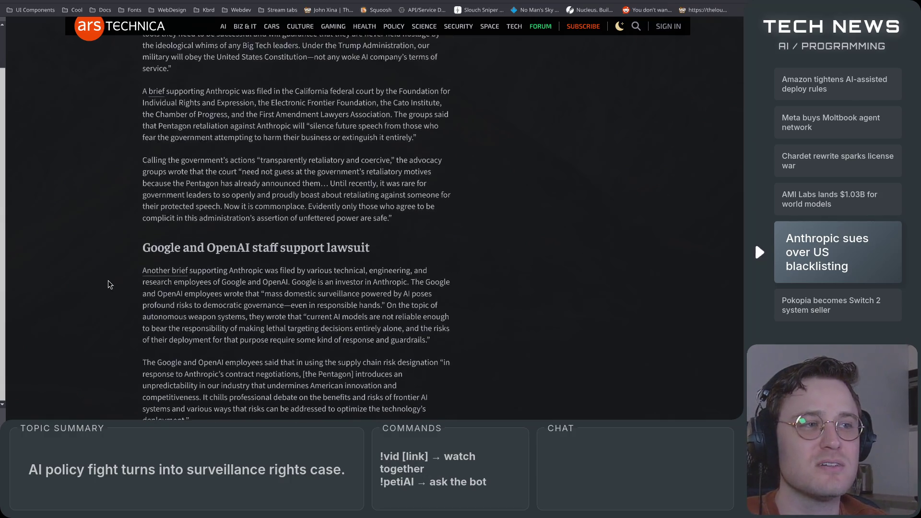
scroll(110, 285, up, 10)
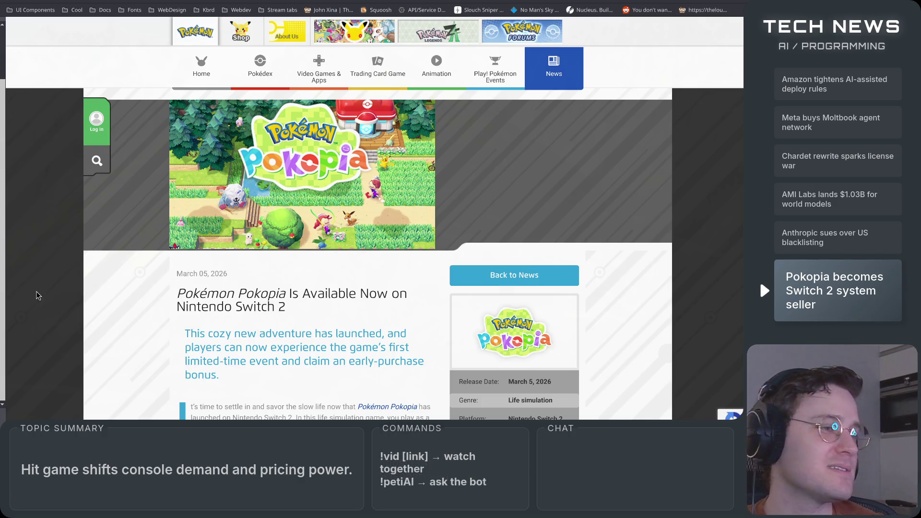
Step: Scroll the Pokopia news article down to the embedded launch trailer
scroll(111, 290, down, 3)
scroll(110, 290, up, 2)
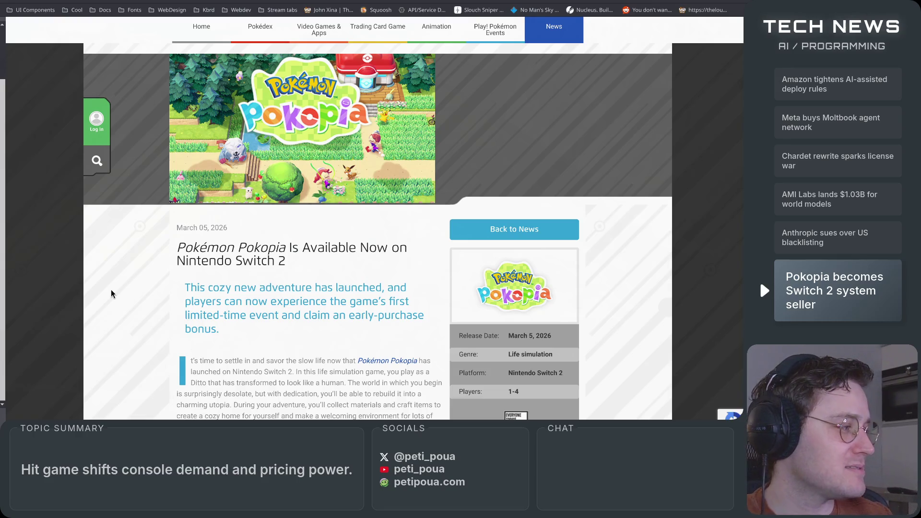
scroll(151, 314, down, 4)
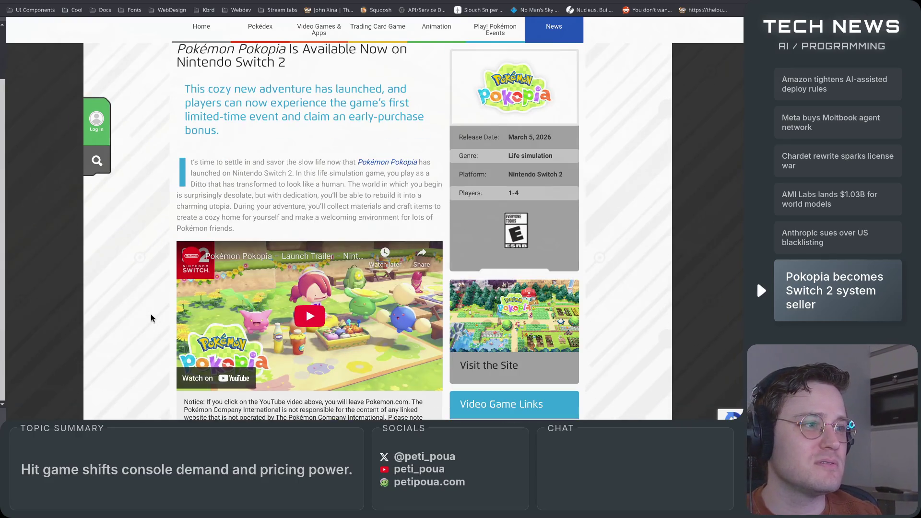
scroll(150, 315, down, 7)
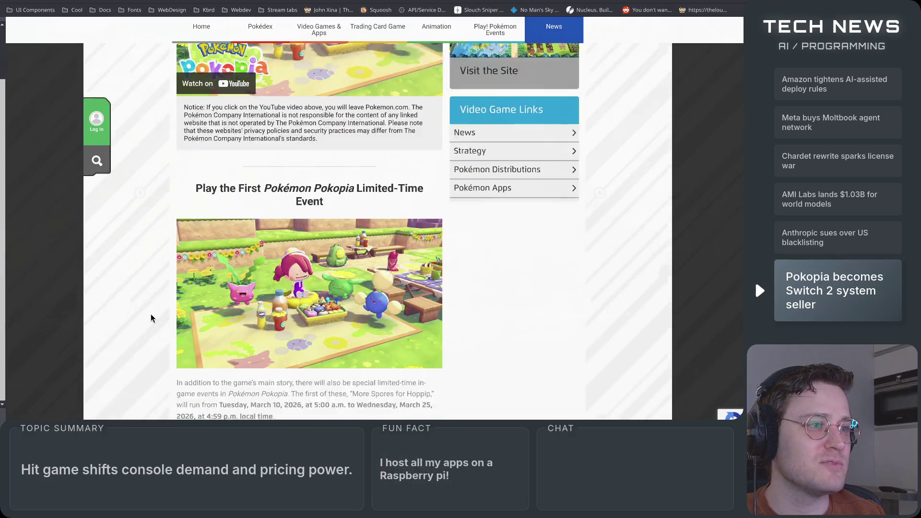
scroll(151, 313, down, 2)
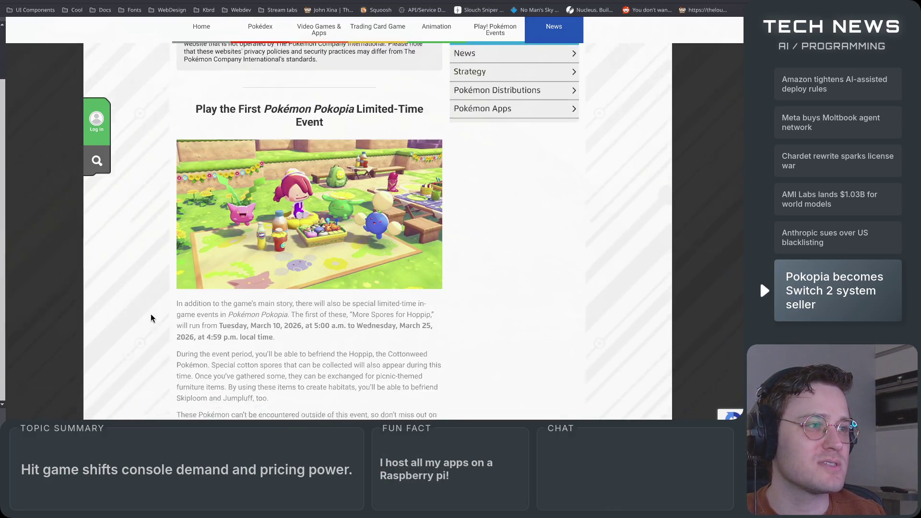
scroll(151, 314, up, 13)
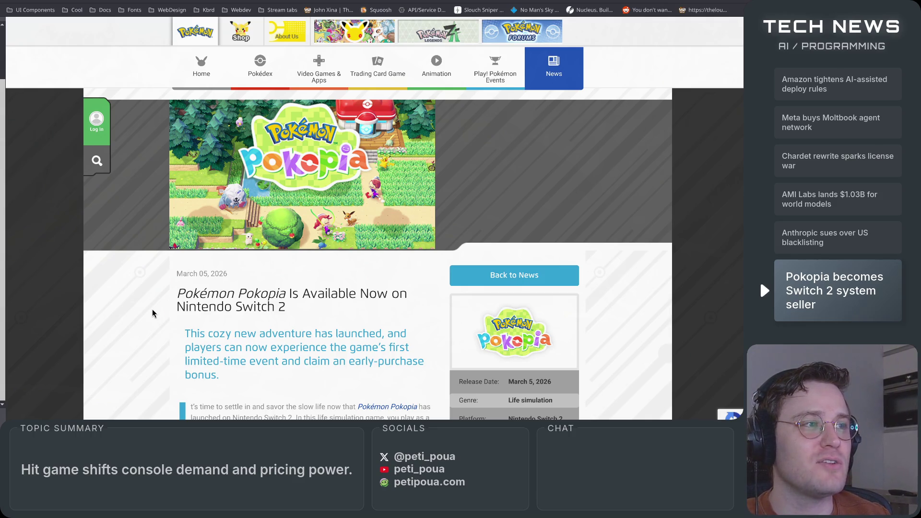
scroll(153, 313, down, 5)
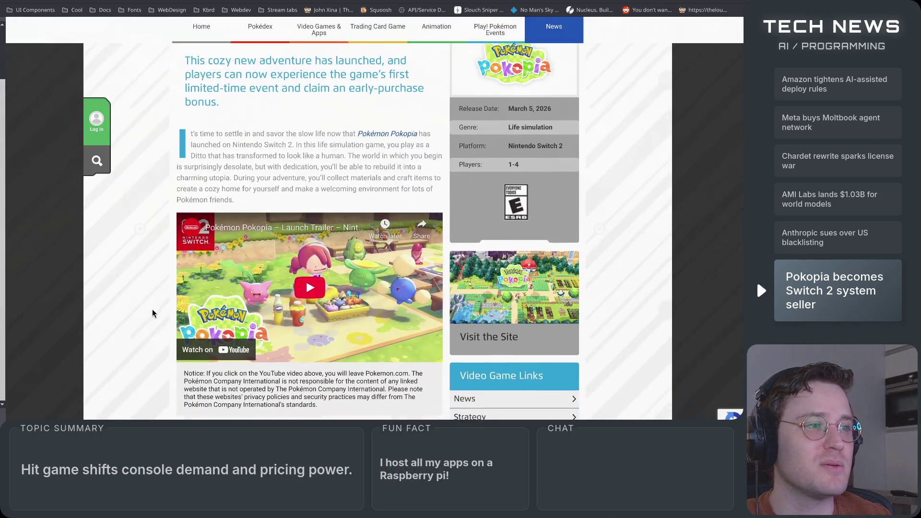
Step: Play the Pokopia launch trailer full screen through to its 'Available Now' end card
click(310, 288)
click(427, 353)
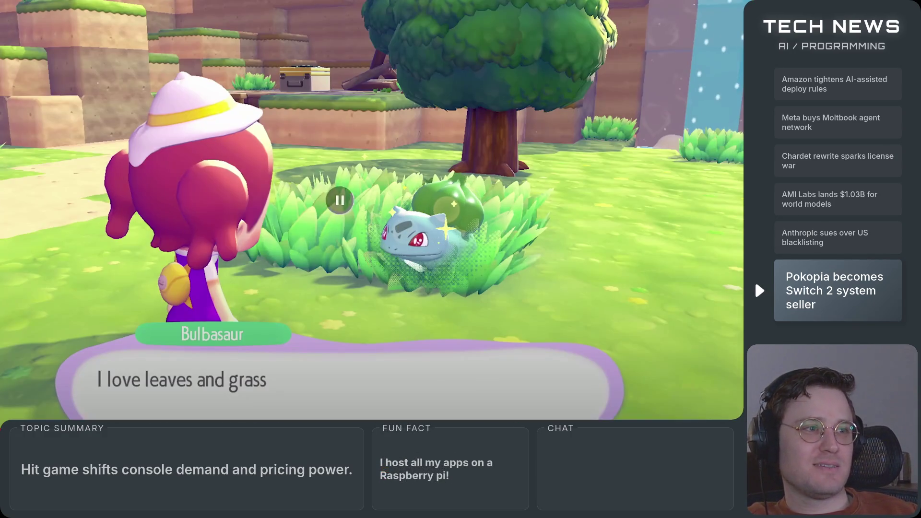
mouse_move(594, 317)
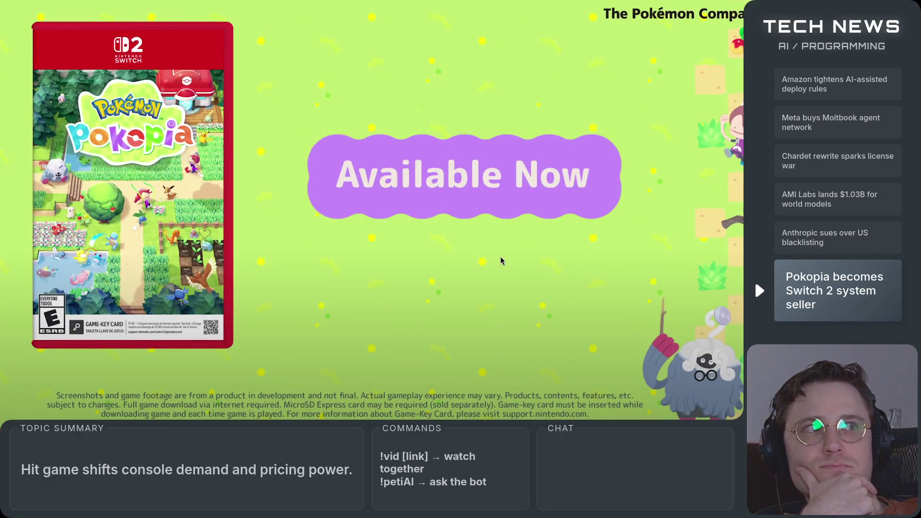
Step: Return the embedded video to full screen for the 'More Spores for Hoppip!' event, then exit
key(Escape)
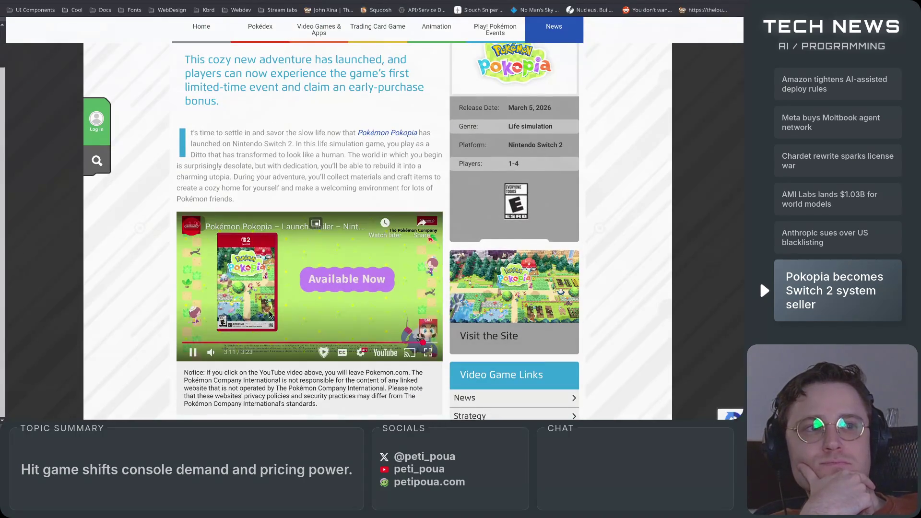
click(428, 352)
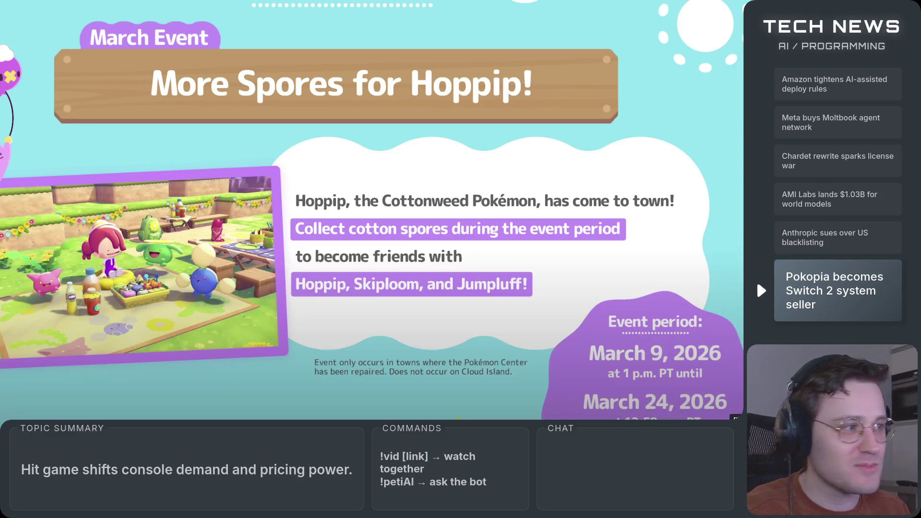
key(Escape)
scroll(393, 379, down, 4)
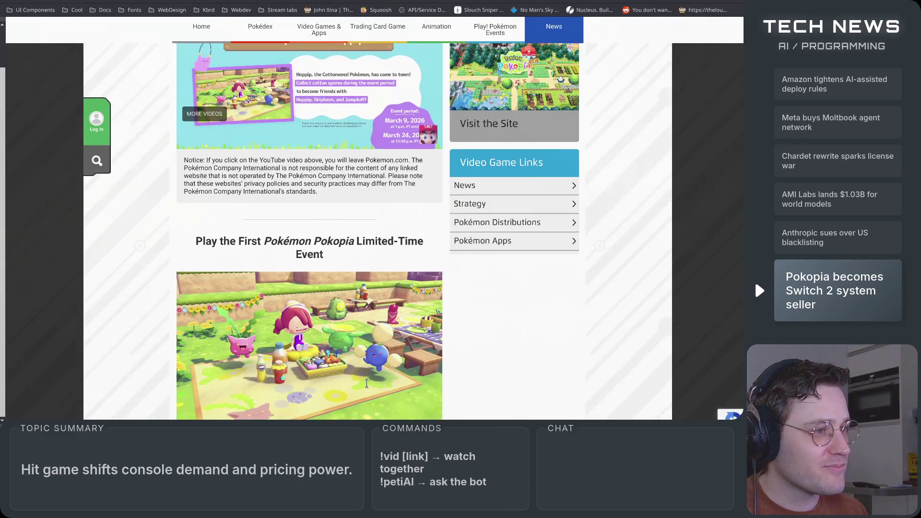
scroll(463, 392, down, 7)
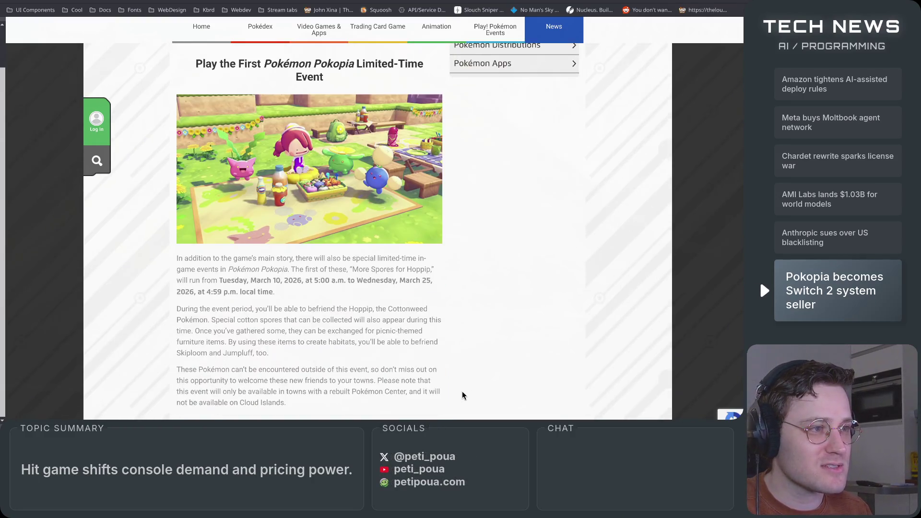
scroll(465, 387, down, 6)
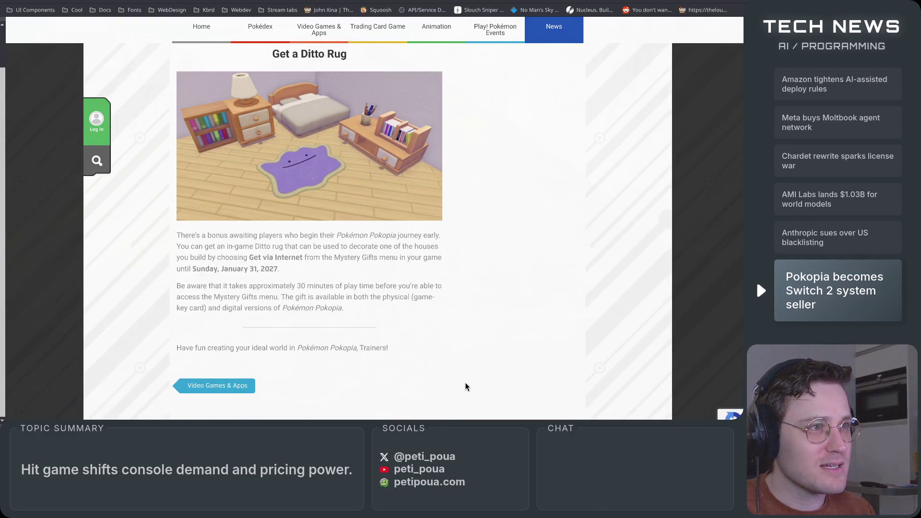
scroll(467, 385, up, 3)
scroll(469, 383, down, 1)
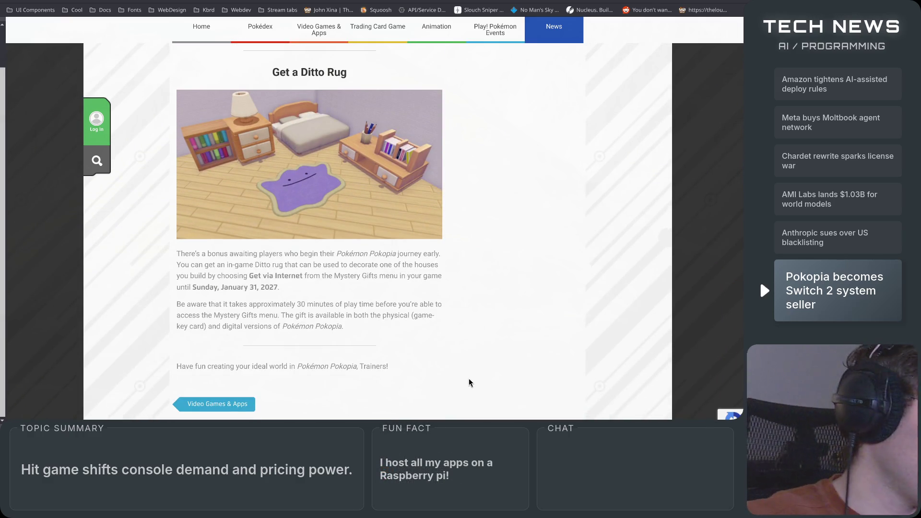
scroll(458, 370, up, 2)
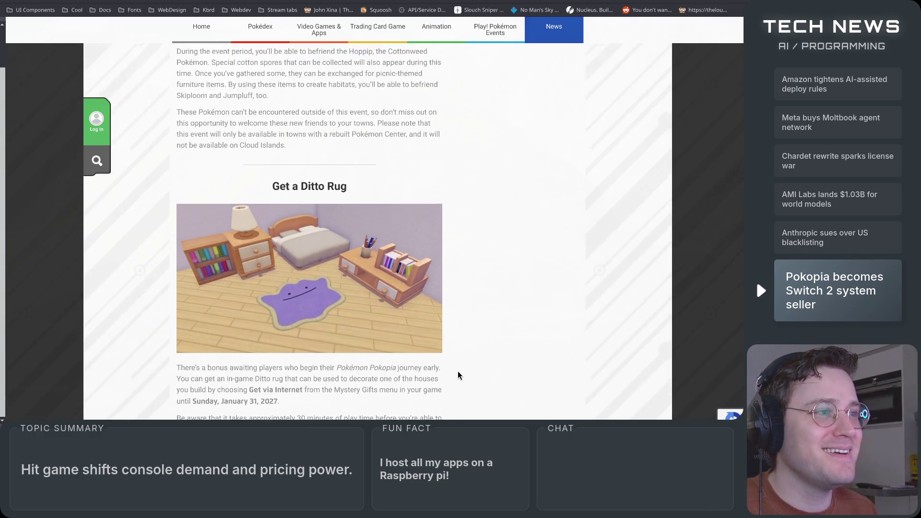
scroll(458, 371, down, 2)
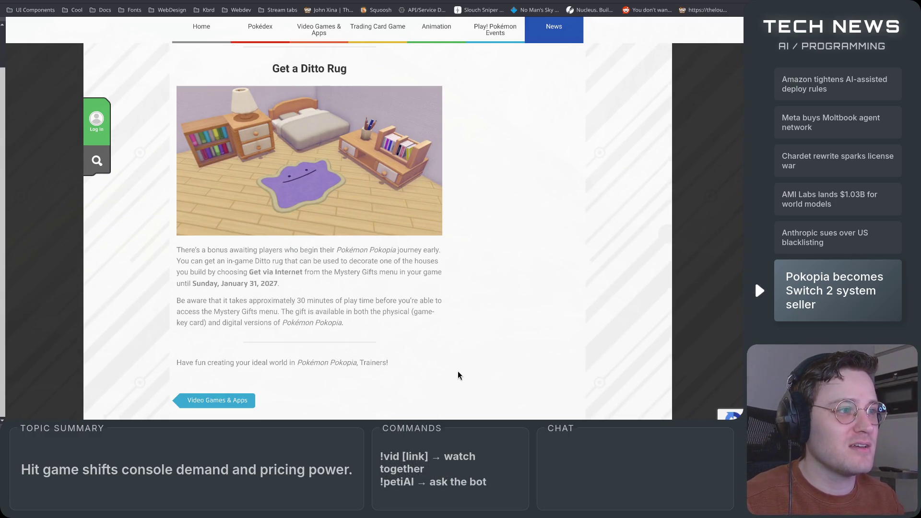
scroll(457, 372, up, 2)
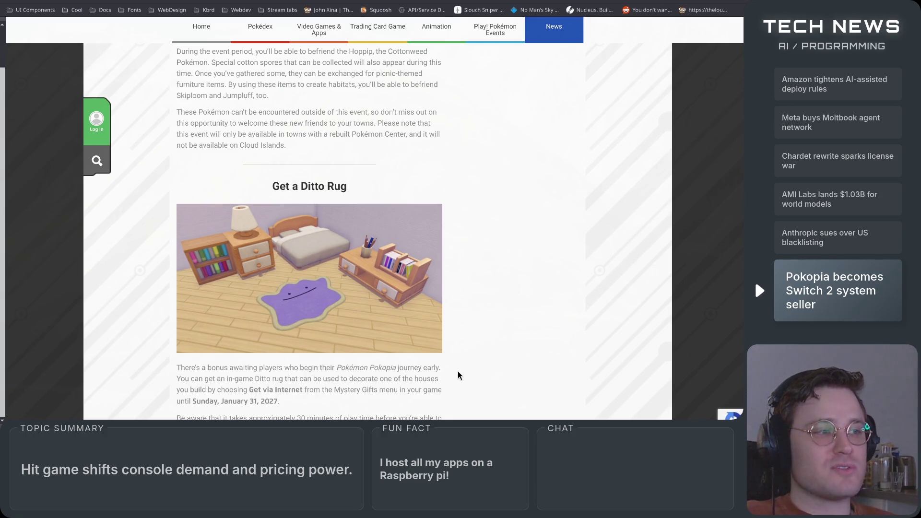
scroll(451, 384, up, 10)
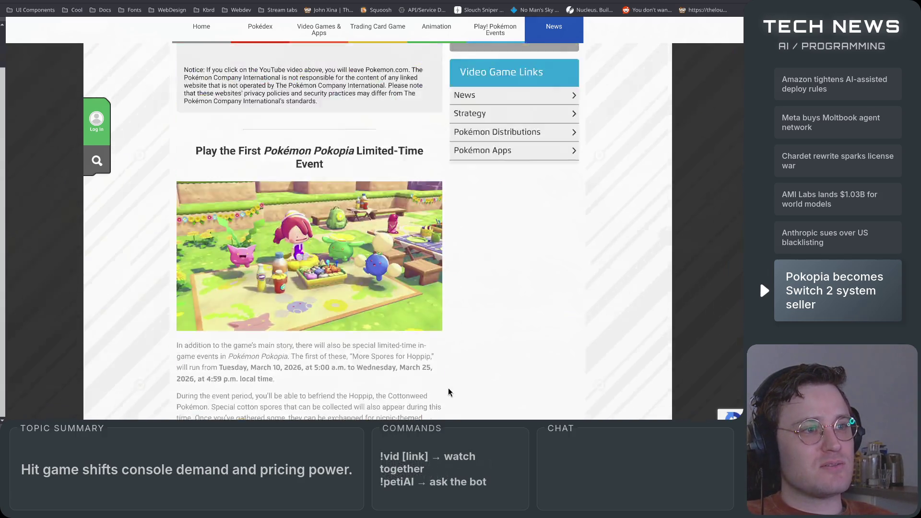
scroll(450, 393, up, 10)
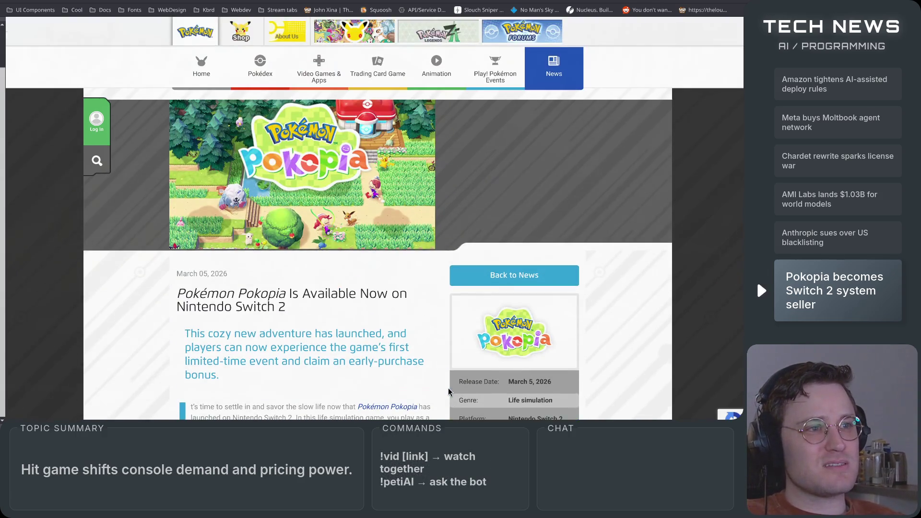
scroll(448, 391, down, 10)
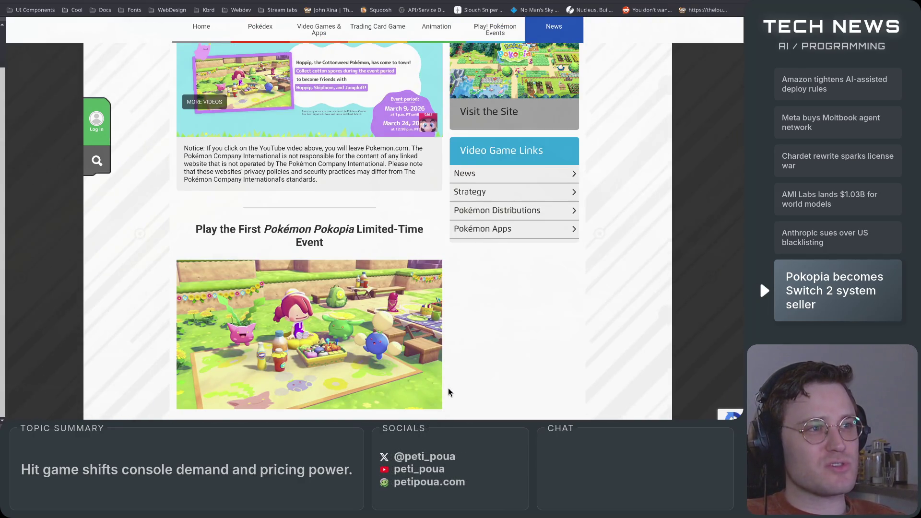
scroll(450, 392, down, 10)
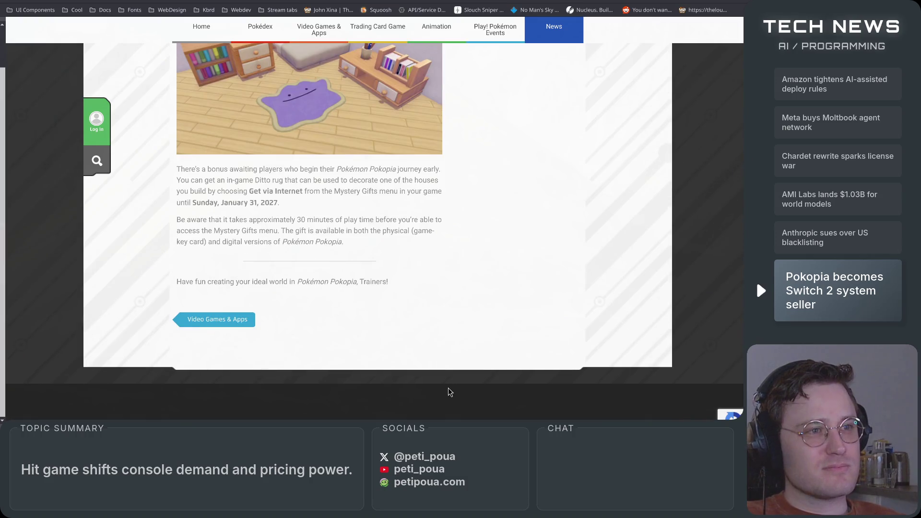
scroll(449, 392, up, 5)
scroll(449, 393, down, 2)
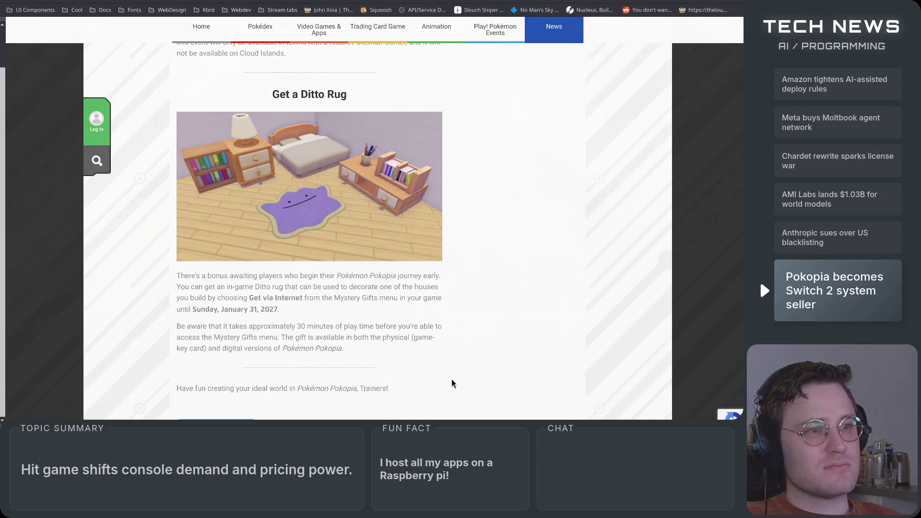
scroll(451, 384, up, 20)
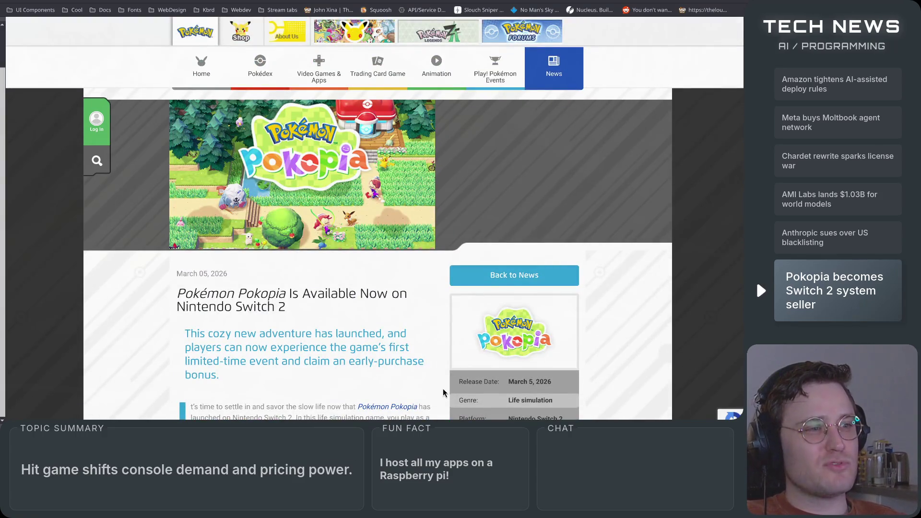
scroll(444, 392, down, 5)
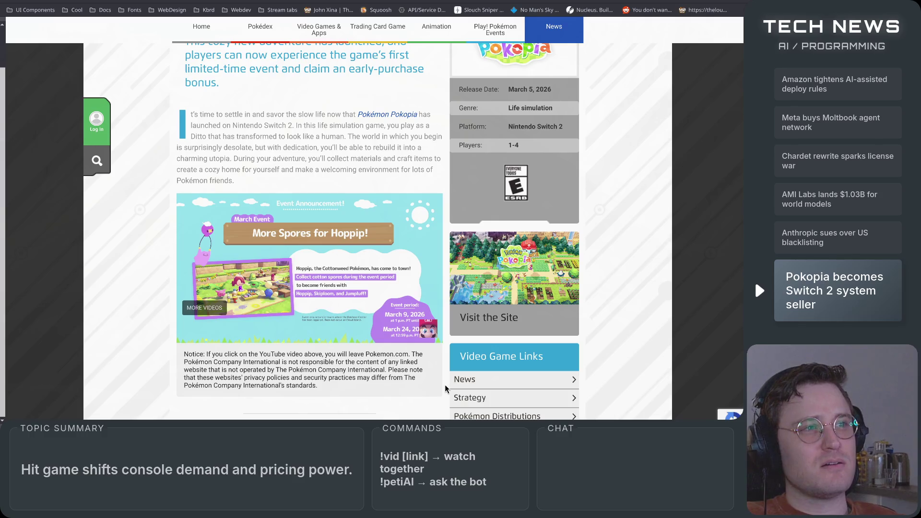
mouse_move(298, 126)
mouse_down()
mouse_move(410, 126)
mouse_move(274, 137)
mouse_move(439, 139)
mouse_move(262, 157)
mouse_move(432, 170)
mouse_move(222, 170)
mouse_move(432, 172)
mouse_up()
click(421, 182)
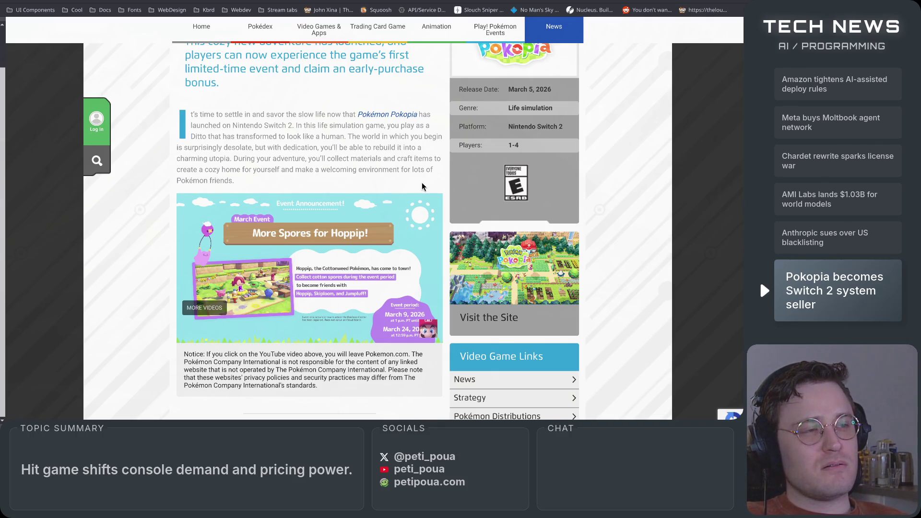
scroll(446, 185, down, 3)
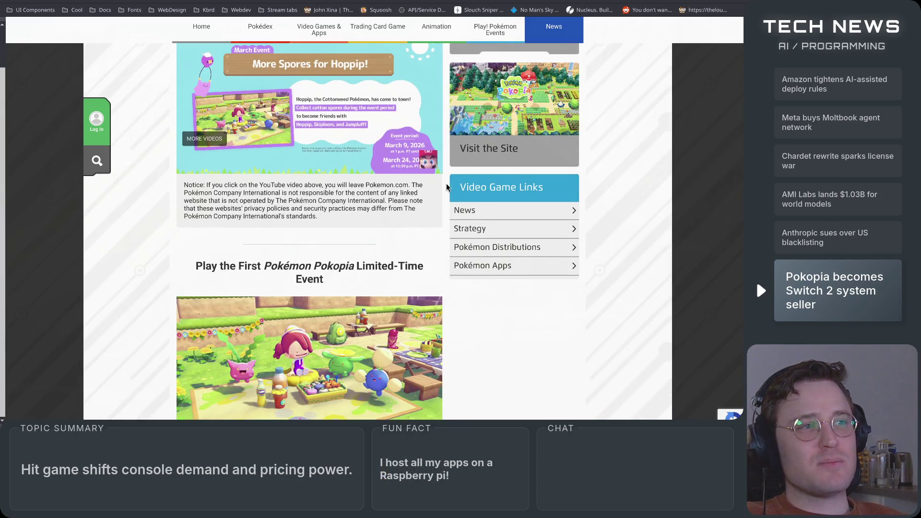
scroll(444, 189, down, 3)
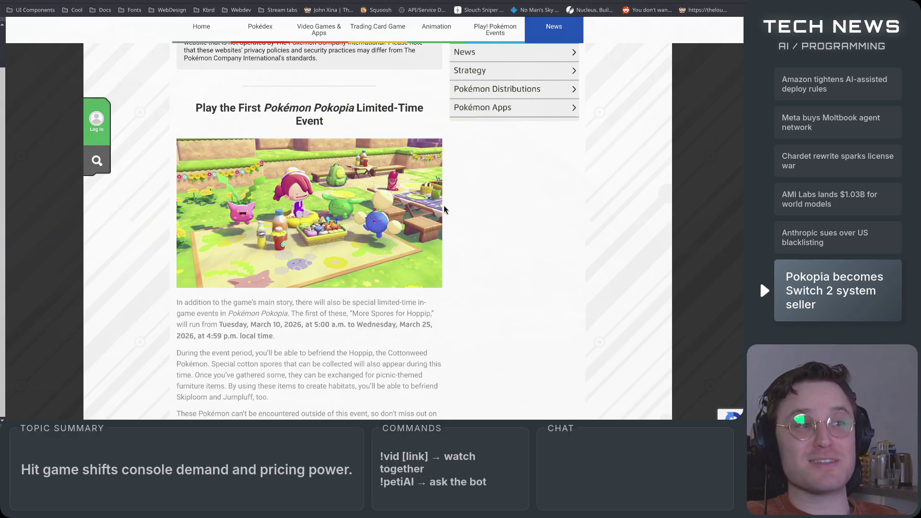
scroll(450, 197, down, 3)
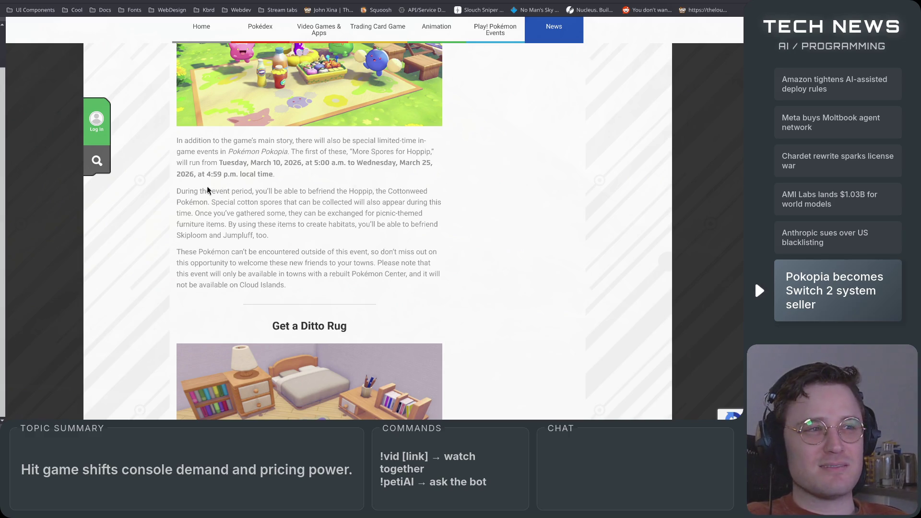
mouse_move(177, 191)
mouse_down()
mouse_move(424, 192)
mouse_move(403, 211)
mouse_move(235, 213)
mouse_move(429, 217)
mouse_move(284, 223)
mouse_up()
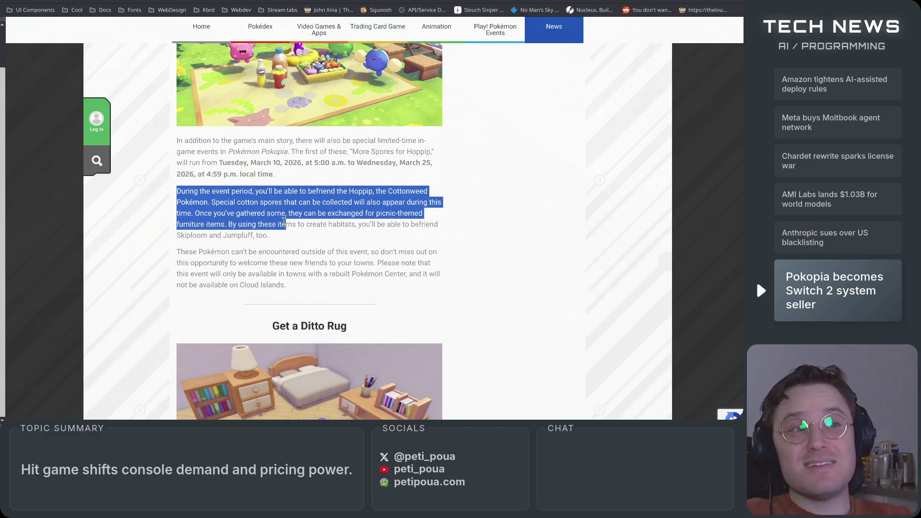
click(286, 240)
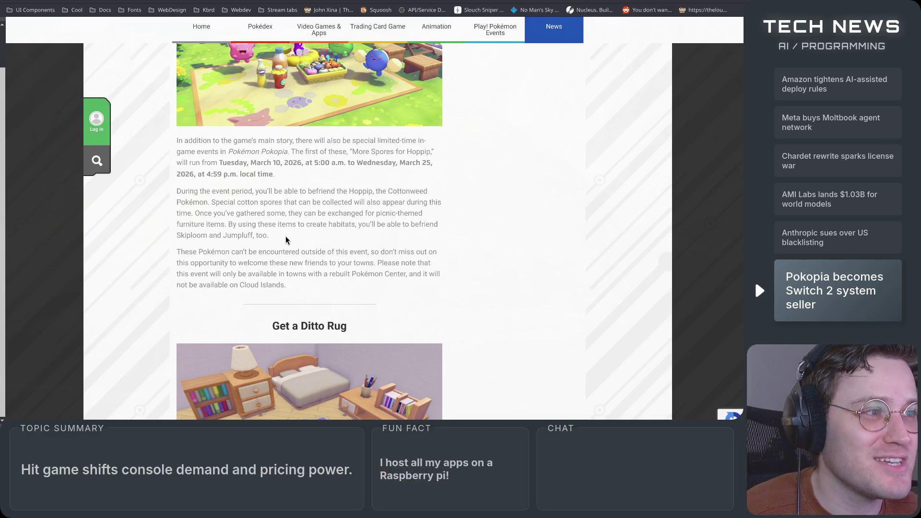
mouse_move(307, 296)
mouse_down()
mouse_move(242, 259)
mouse_move(236, 213)
mouse_move(227, 223)
mouse_up()
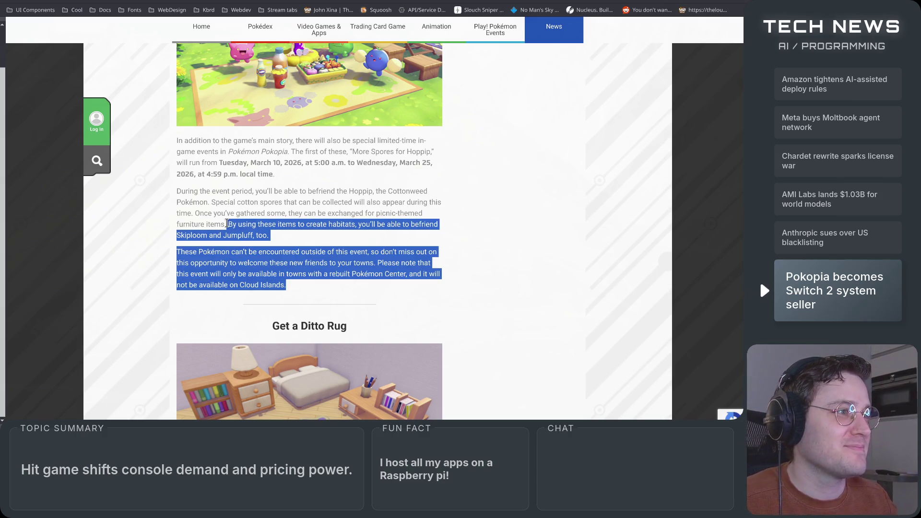
click(217, 260)
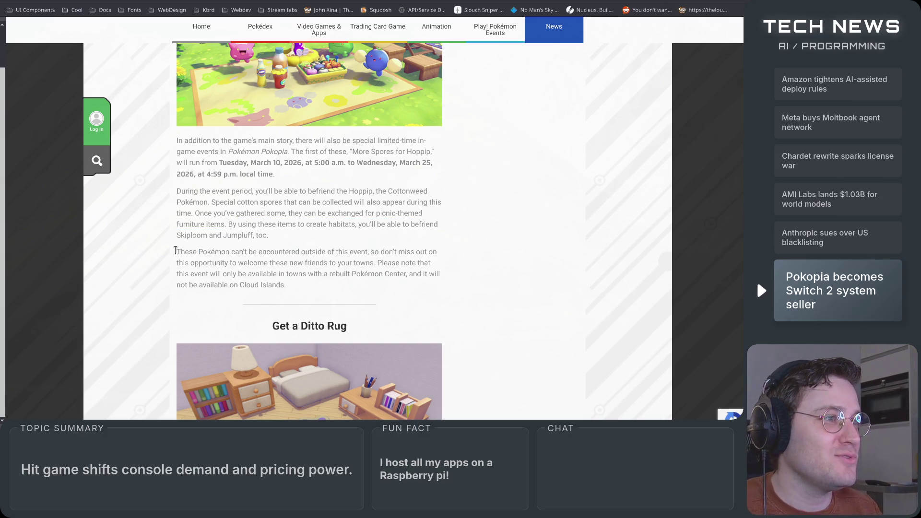
mouse_move(287, 287)
mouse_down()
mouse_move(175, 144)
mouse_move(298, 283)
mouse_move(167, 253)
mouse_move(294, 252)
mouse_up()
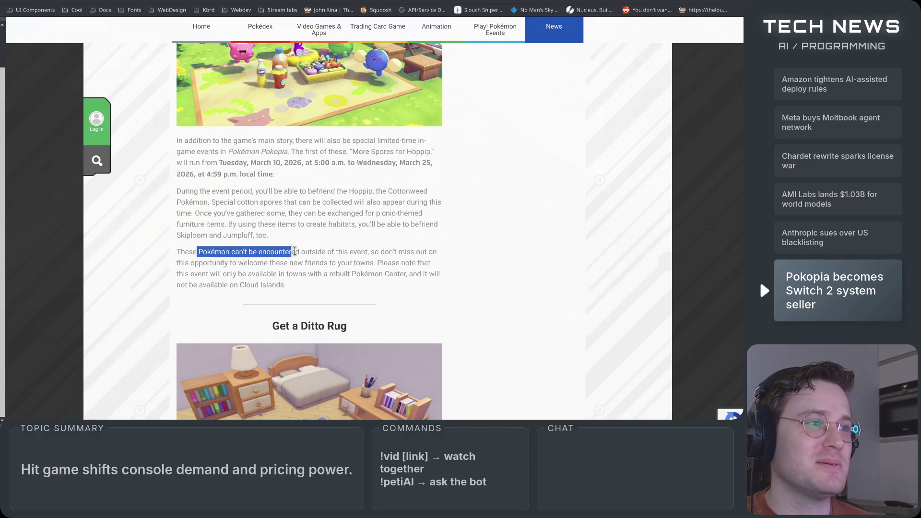
mouse_move(373, 248)
mouse_down()
mouse_move(438, 250)
mouse_move(276, 262)
mouse_move(389, 305)
mouse_up()
scroll(391, 307, down, 5)
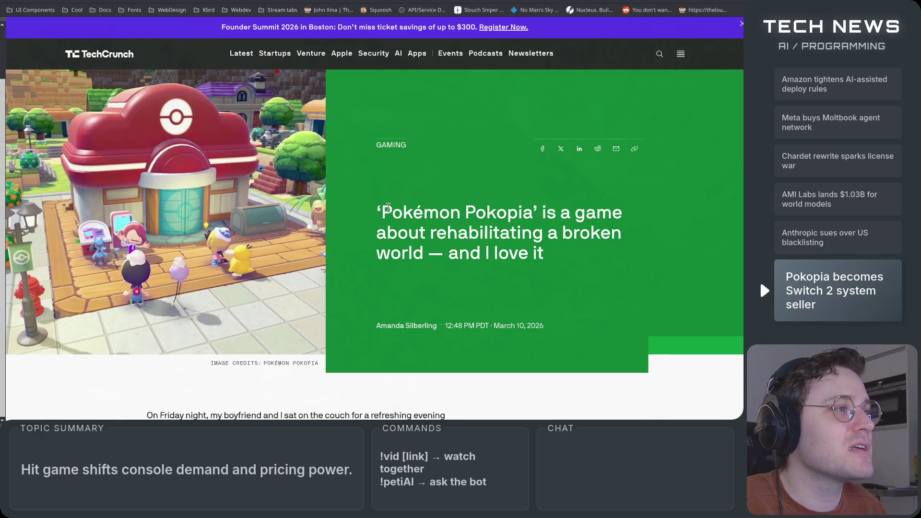
Step: Highlight the Pokopia review's headline and scroll through the opening of the review
mouse_move(389, 208)
mouse_down()
mouse_move(619, 213)
mouse_move(501, 234)
mouse_move(575, 249)
mouse_move(566, 258)
mouse_up()
click(557, 264)
scroll(365, 375, down, 12)
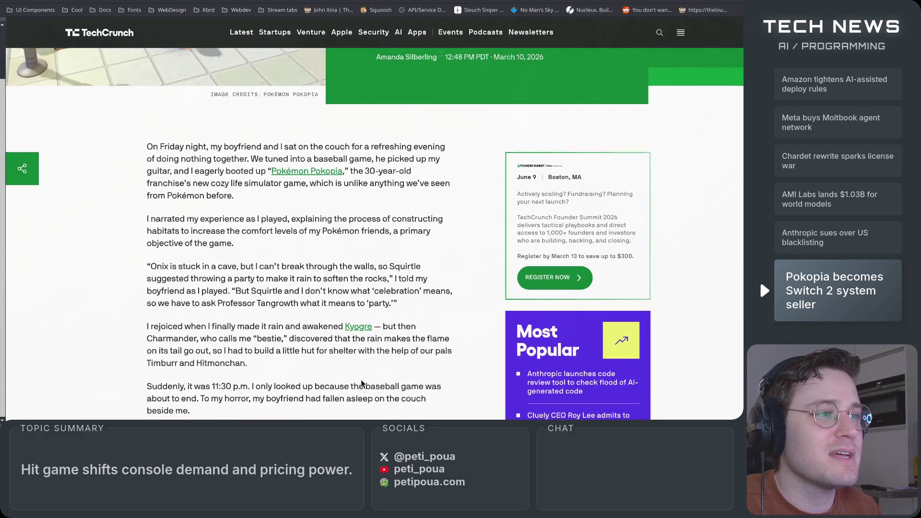
scroll(320, 313, down, 5)
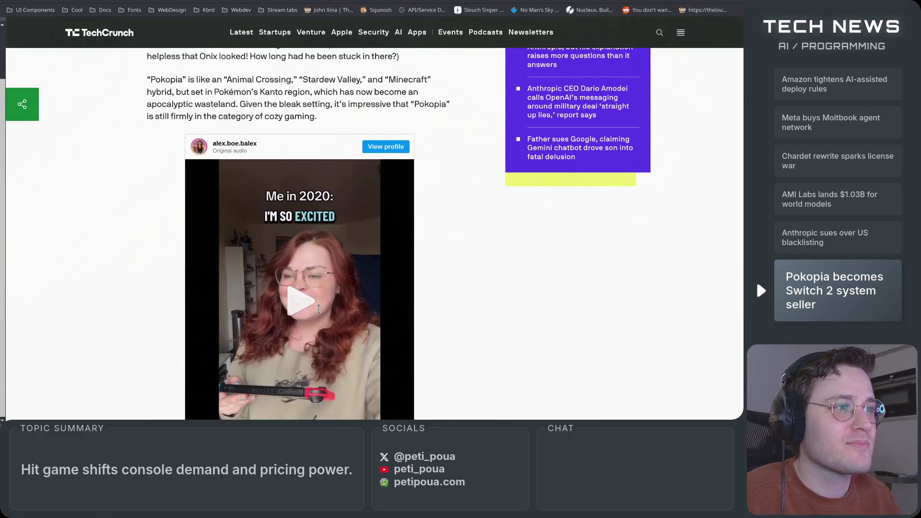
scroll(318, 309, down, 5)
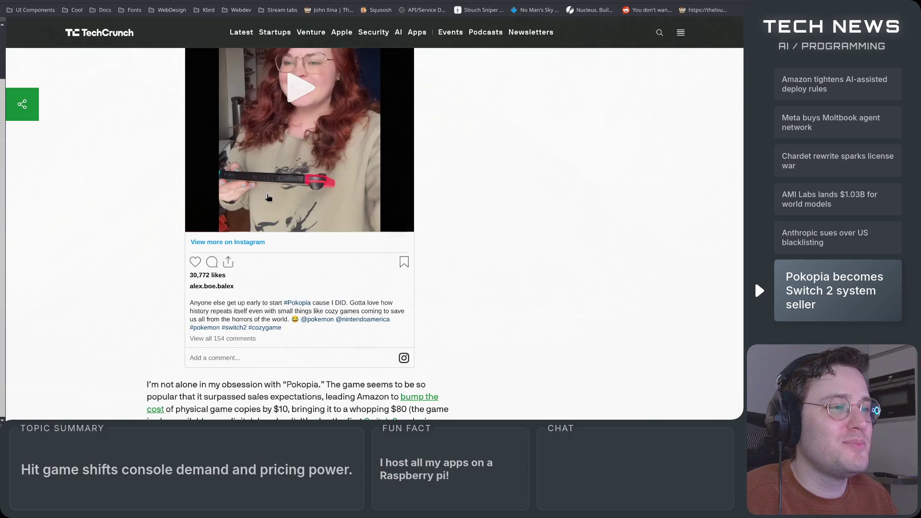
scroll(253, 216, down, 4)
scroll(353, 231, up, 7)
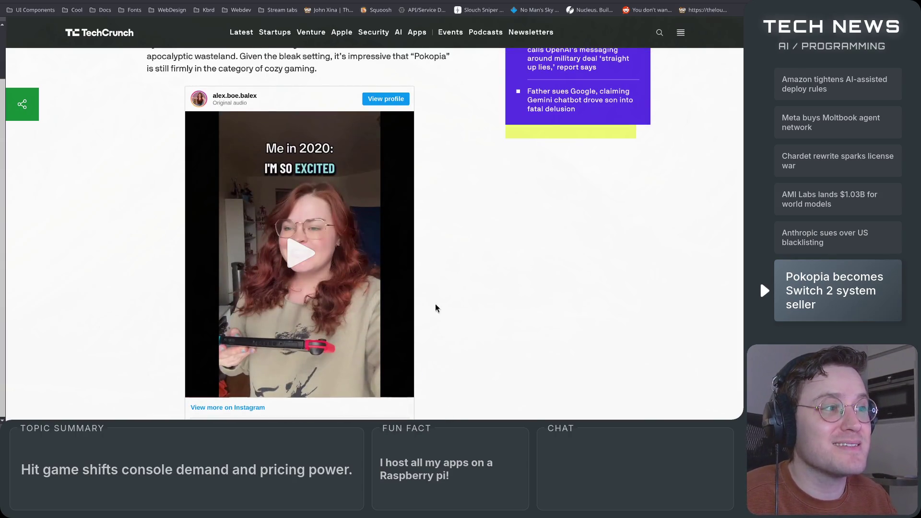
scroll(223, 267, down, 10)
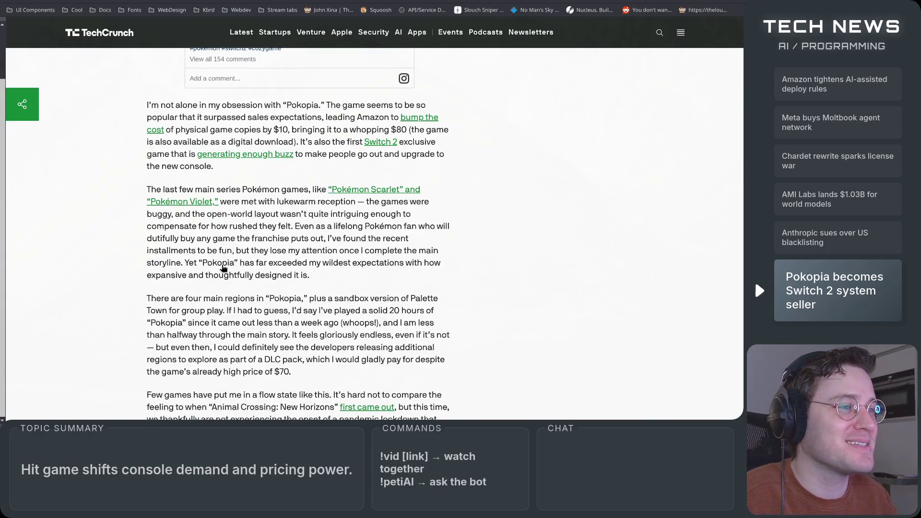
scroll(224, 268, down, 3)
scroll(223, 268, down, 2)
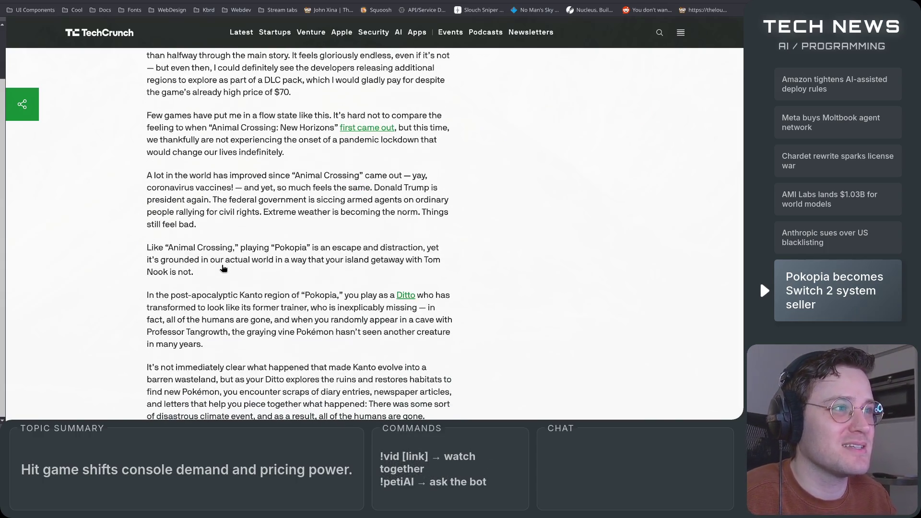
scroll(223, 267, up, 2)
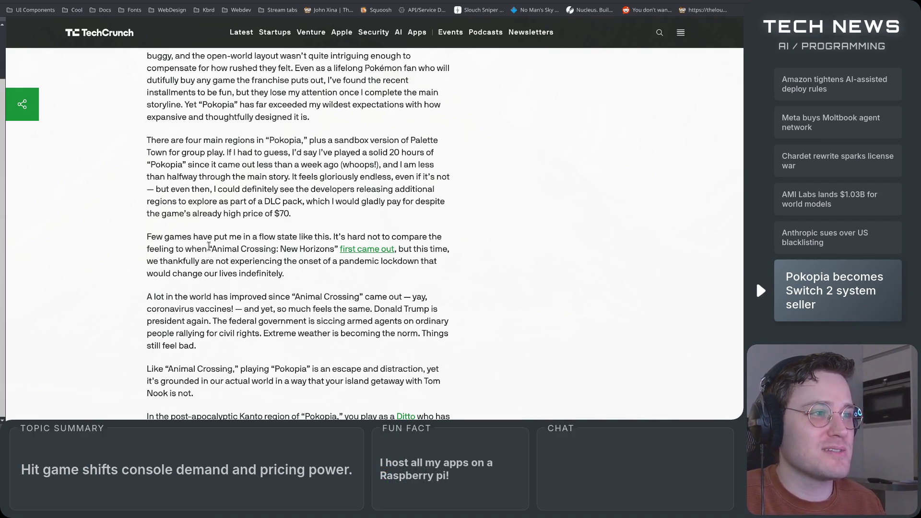
Step: Highlight the Animal Crossing: New Horizons mention and the paragraph comparing Pokopia to it
drag(209, 247, 326, 257)
click(323, 298)
scroll(183, 329, down, 5)
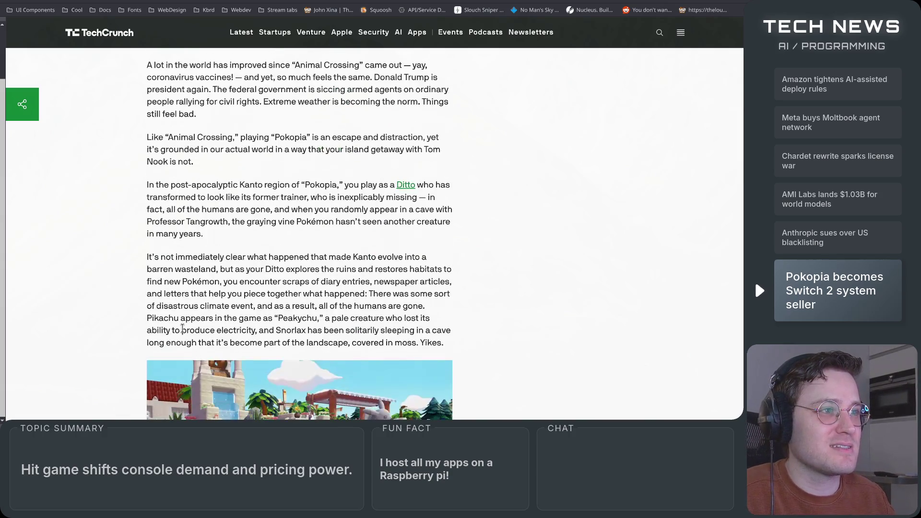
scroll(182, 329, down, 2)
scroll(187, 327, up, 3)
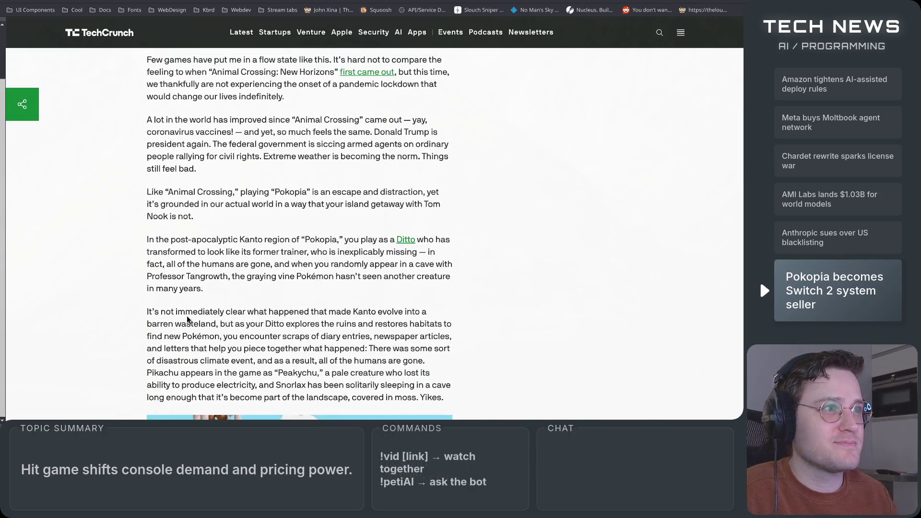
mouse_move(159, 193)
mouse_down()
mouse_move(412, 192)
mouse_move(283, 193)
mouse_move(231, 205)
mouse_move(440, 197)
mouse_move(442, 222)
mouse_up()
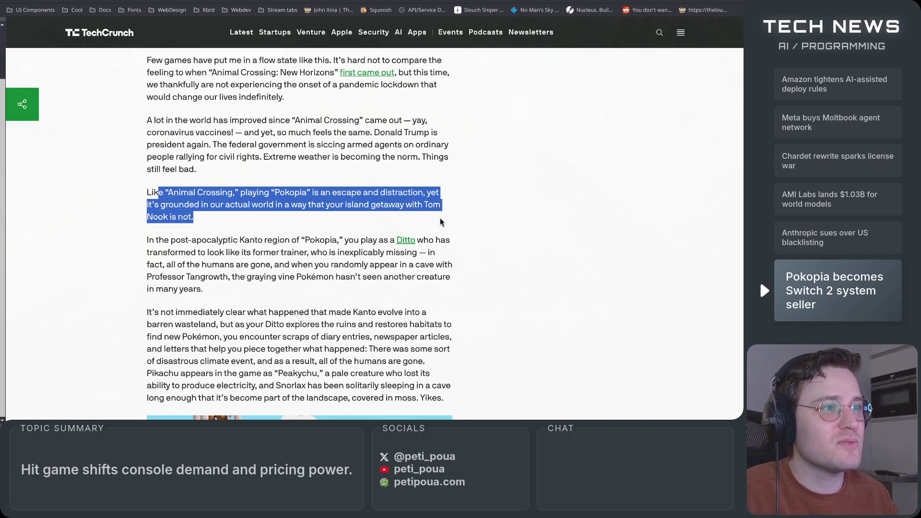
click(440, 219)
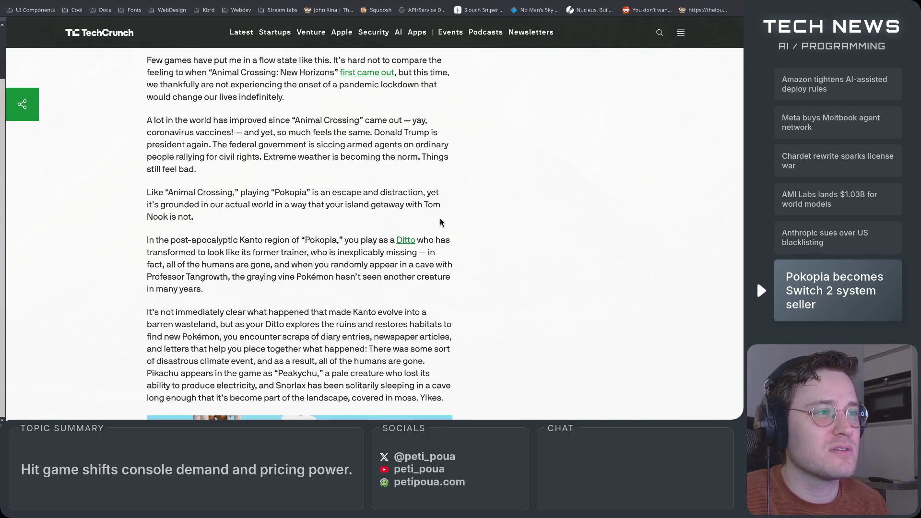
Step: Highlight the Kanto paragraph's lines about the missing trainer and the humans being gone
scroll(357, 237, down, 2)
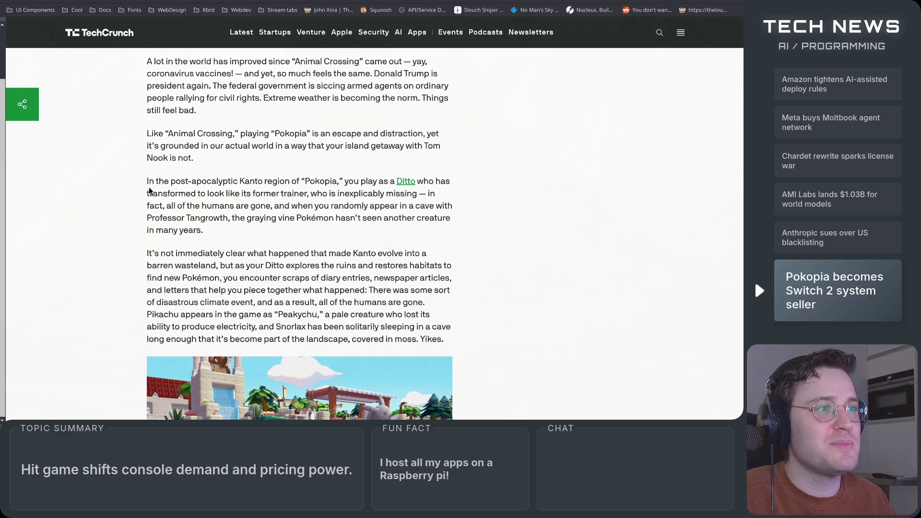
mouse_move(147, 180)
mouse_down()
mouse_move(450, 186)
mouse_move(308, 194)
mouse_move(446, 203)
mouse_up()
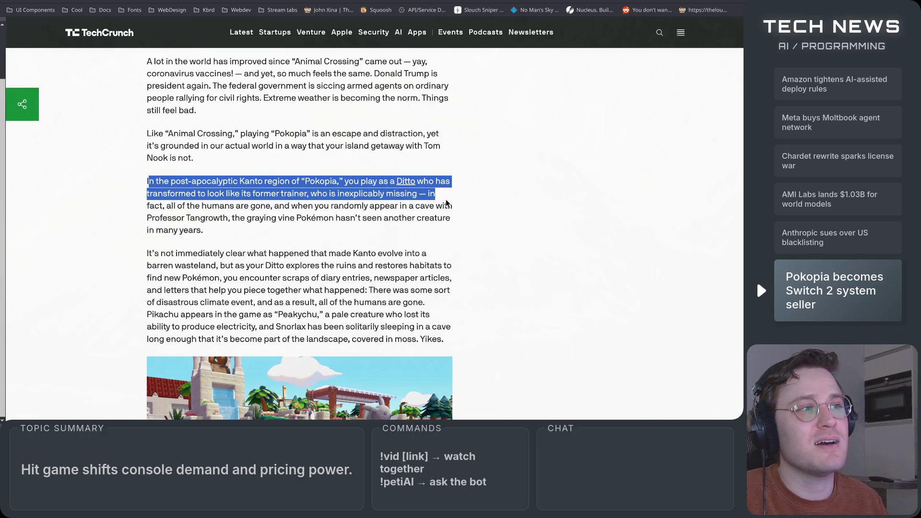
click(446, 202)
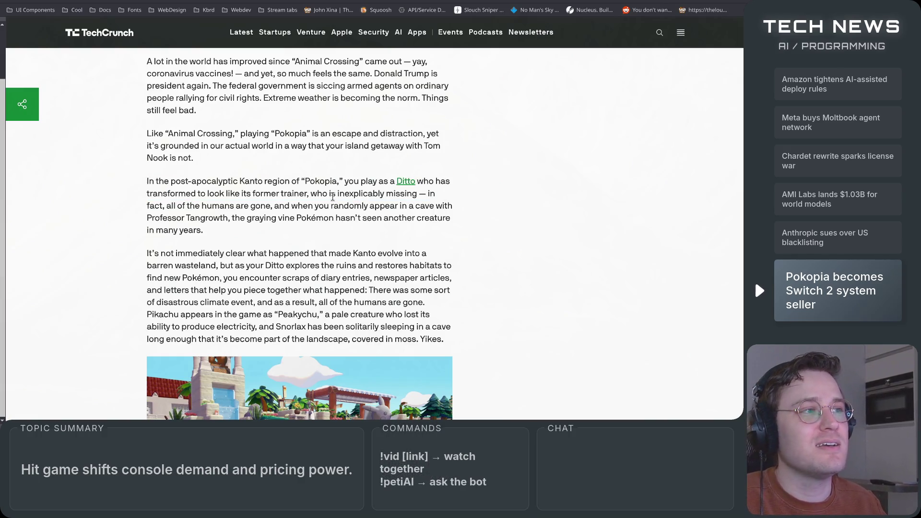
drag(307, 193, 408, 195)
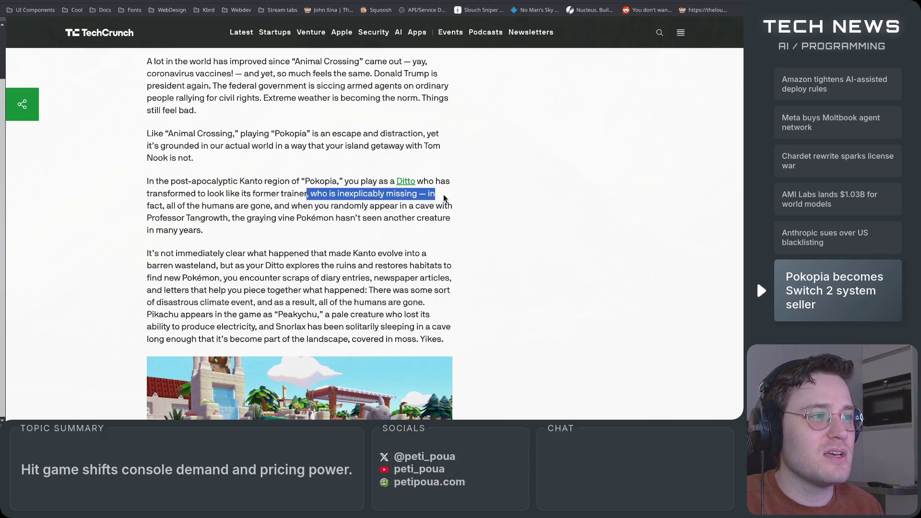
mouse_move(443, 195)
mouse_down()
mouse_move(183, 206)
mouse_move(429, 206)
mouse_move(442, 219)
mouse_move(236, 219)
mouse_up()
scroll(258, 232, down, 2)
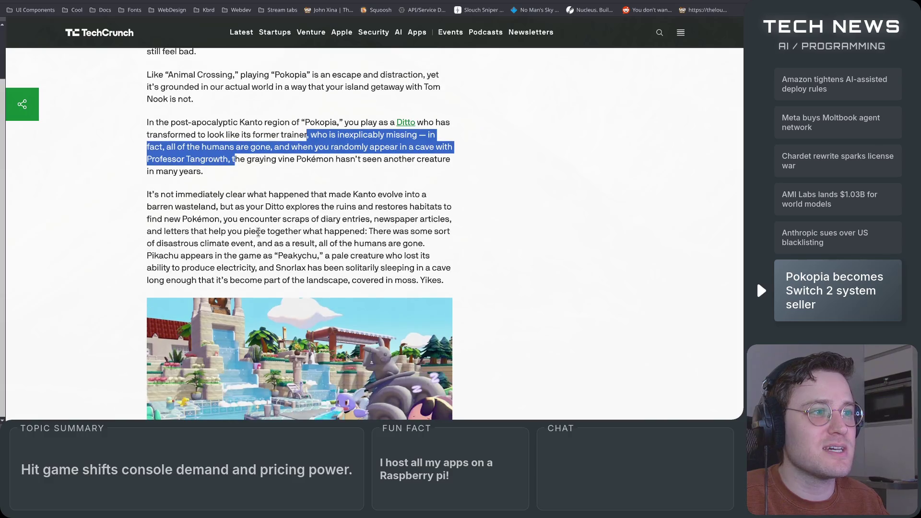
click(218, 178)
Step: Highlight the sentence about Professor Tangrowth and scroll back to the Kanto passage
mouse_move(234, 159)
mouse_down()
mouse_move(446, 147)
mouse_move(459, 160)
mouse_move(430, 169)
mouse_up()
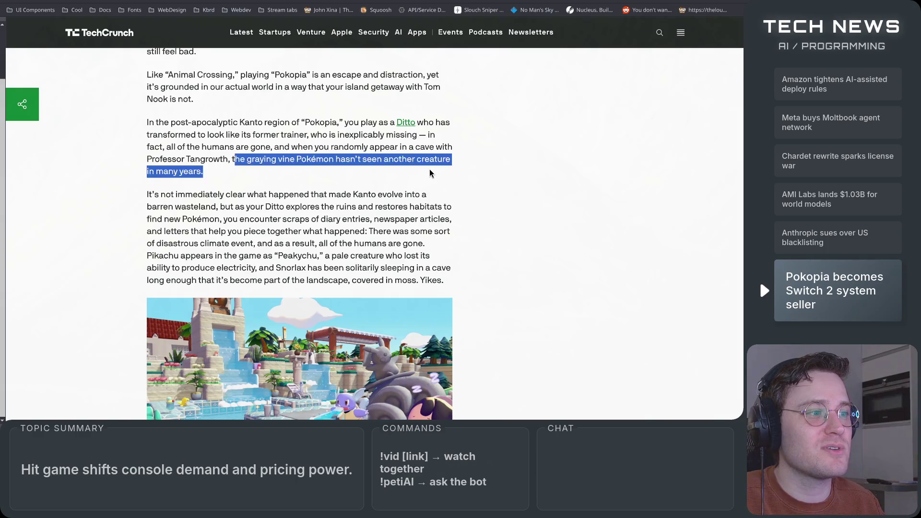
click(430, 169)
scroll(431, 174, down, 2)
scroll(430, 172, down, 1)
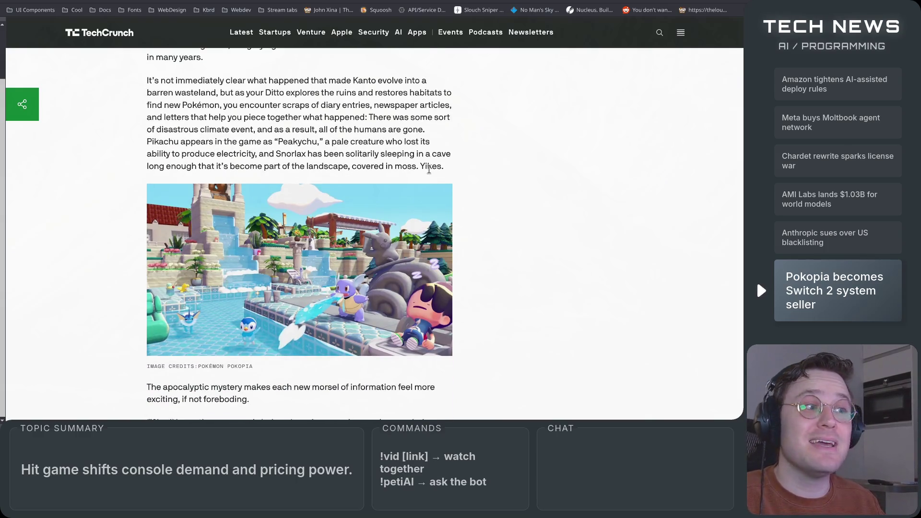
scroll(429, 168, up, 2)
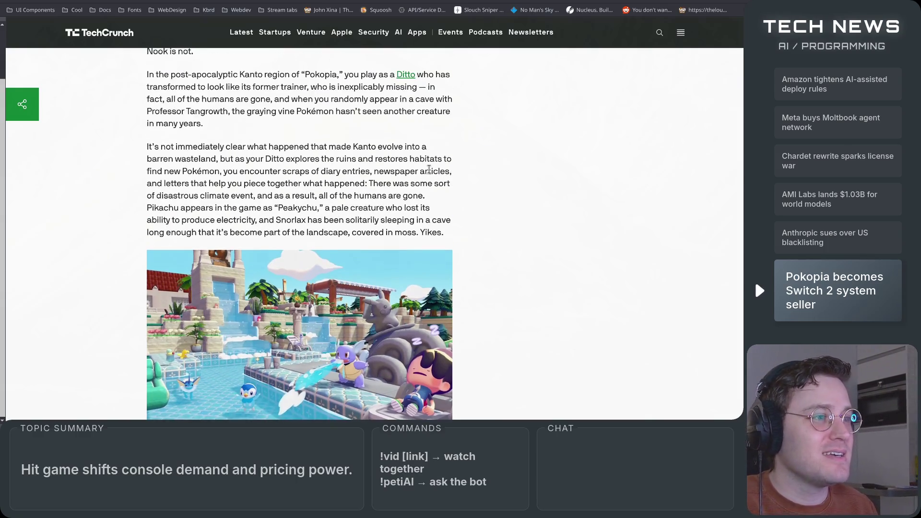
scroll(427, 185, down, 2)
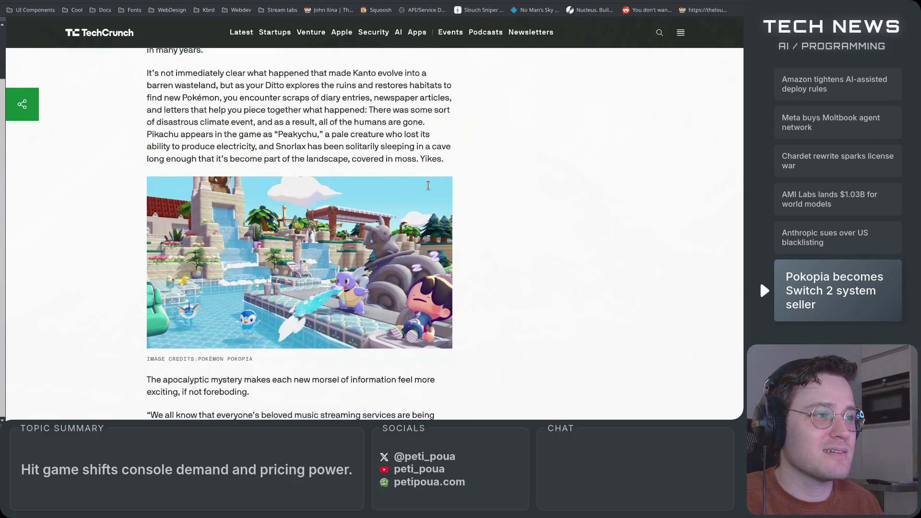
scroll(410, 188, up, 2)
Step: Highlight the sentence on Kanto's barren wasteland, then select the word Snorlax
mouse_move(146, 136)
mouse_down()
mouse_move(448, 136)
mouse_move(181, 150)
mouse_move(345, 148)
mouse_up()
scroll(483, 295, down, 5)
scroll(483, 295, up, 5)
click(317, 217)
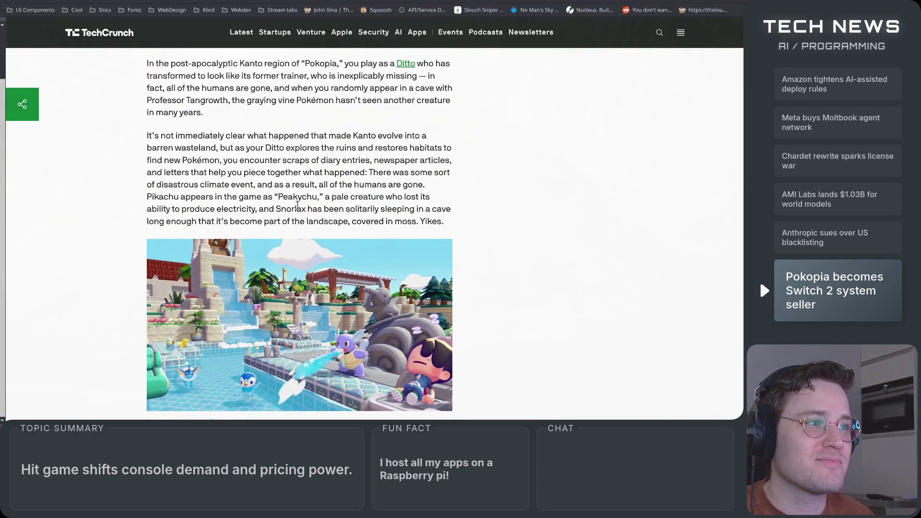
double_click(296, 207)
key(ctrl+c)
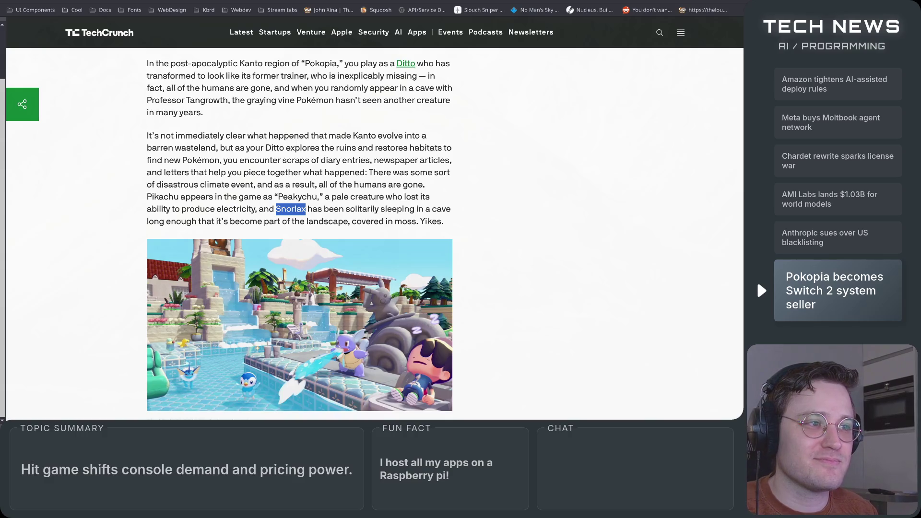
Step: Search Google for 'Snorlax pokopia' in a new tab and show the image results
key(ctrl+t)
key(ctrl+v)
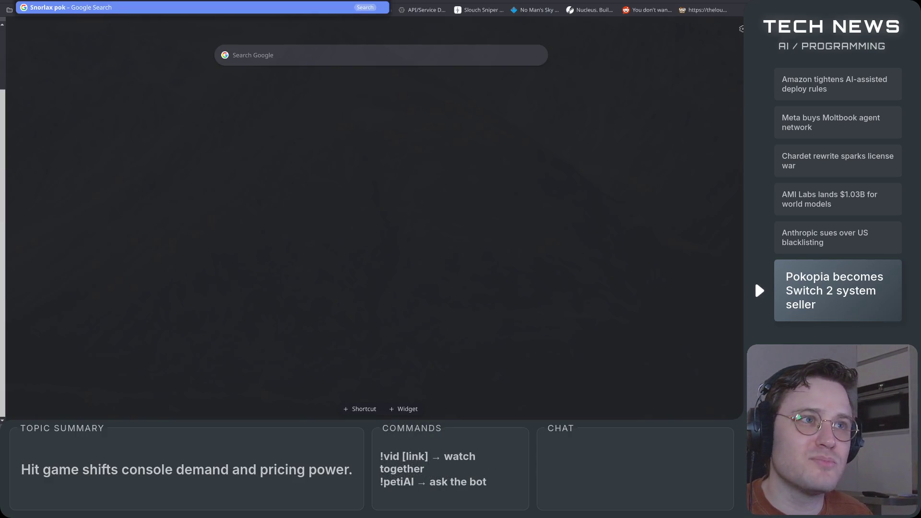
key(Return)
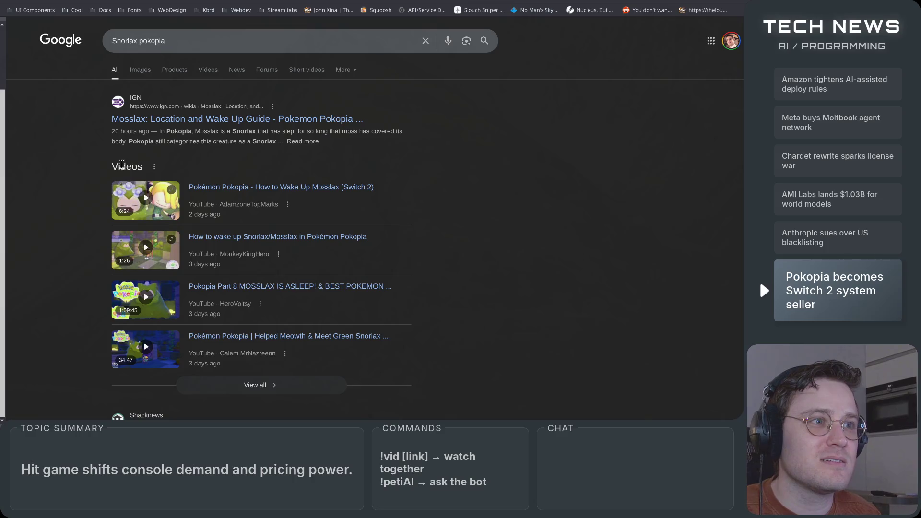
click(141, 71)
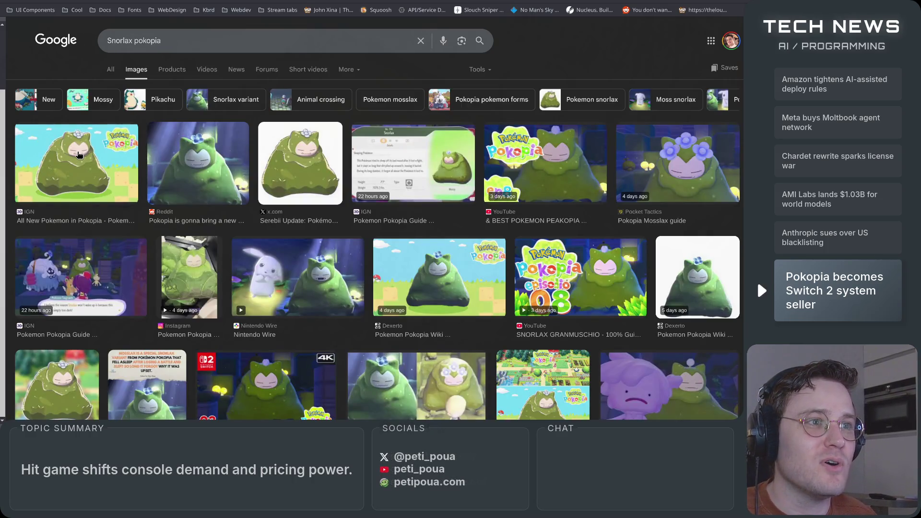
Step: Preview the IGN, Reddit, Mosslax guide and Serebii images of the mossy Snorlax
click(80, 155)
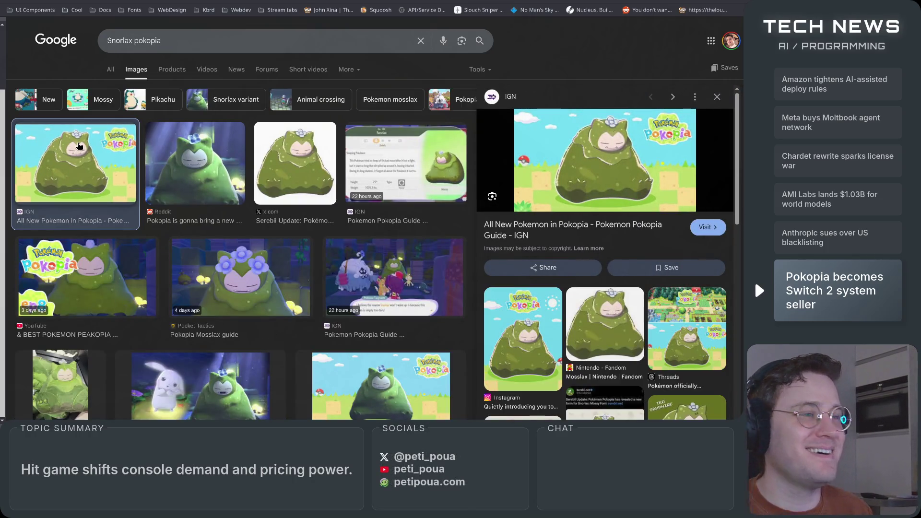
click(224, 180)
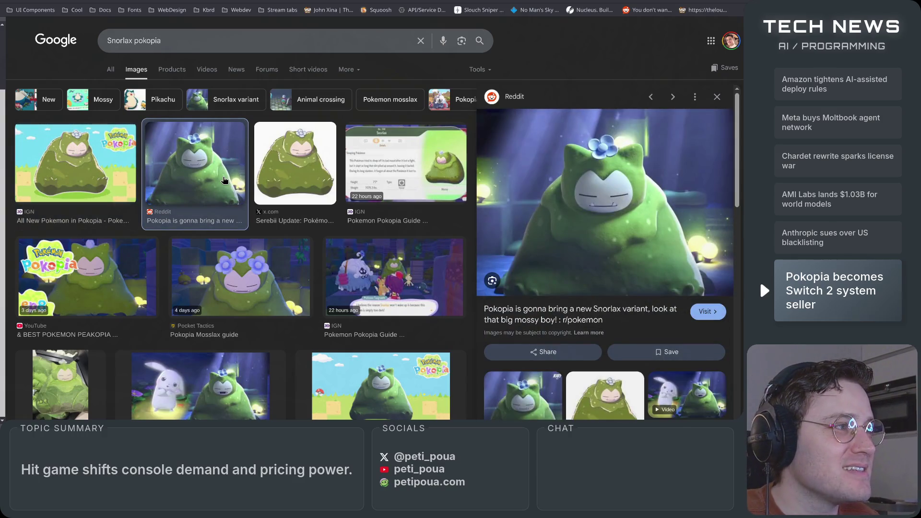
click(243, 302)
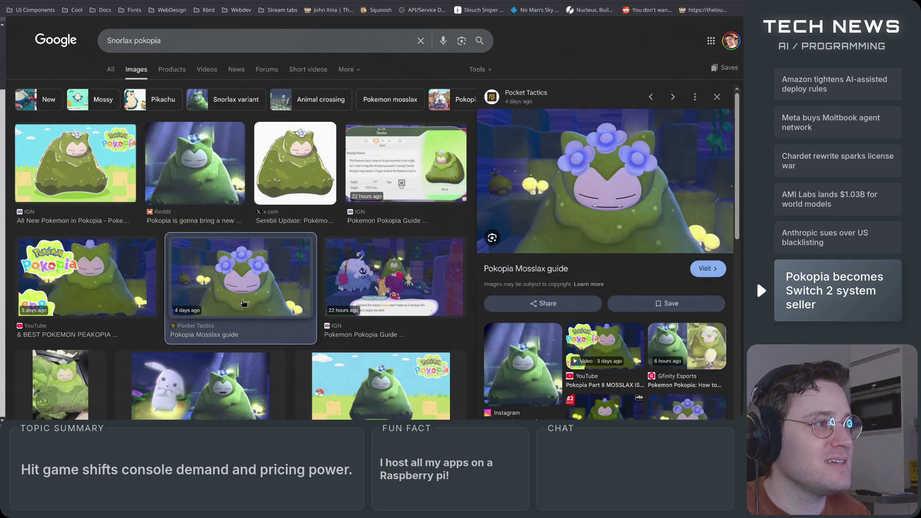
scroll(245, 297, down, 2)
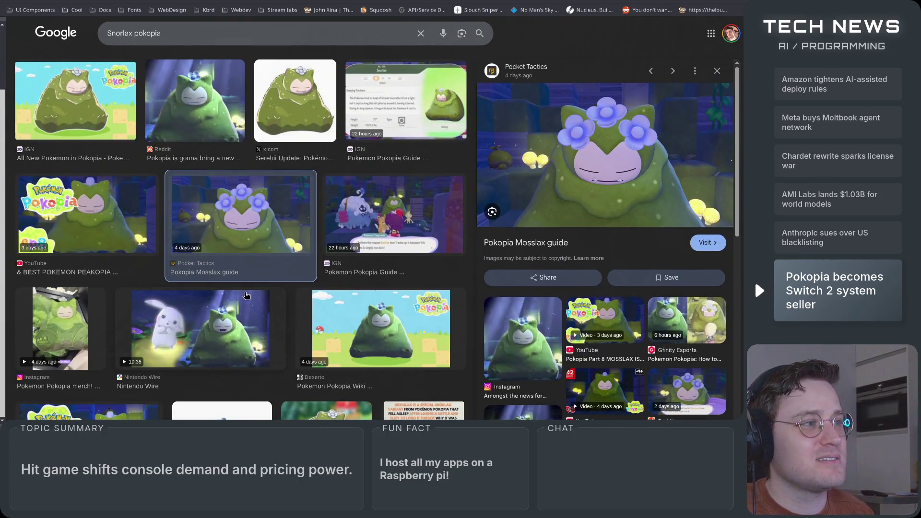
scroll(250, 294, up, 2)
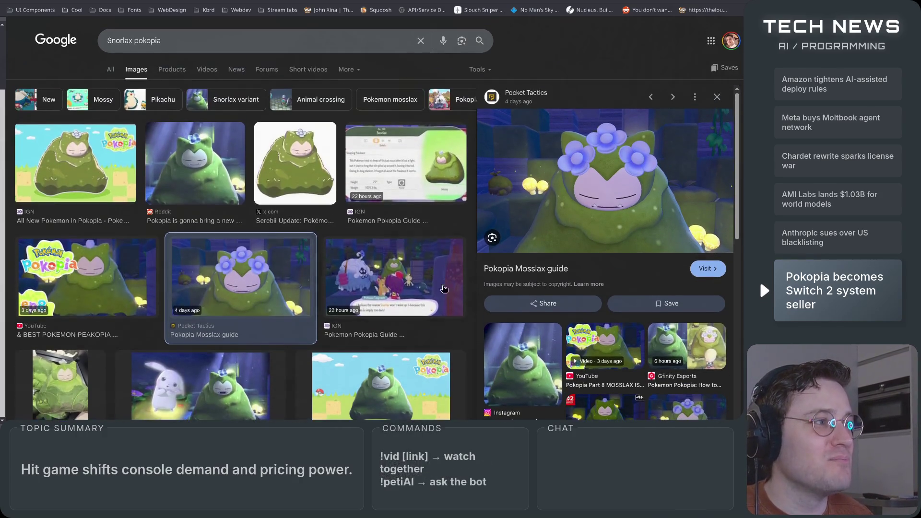
click(288, 160)
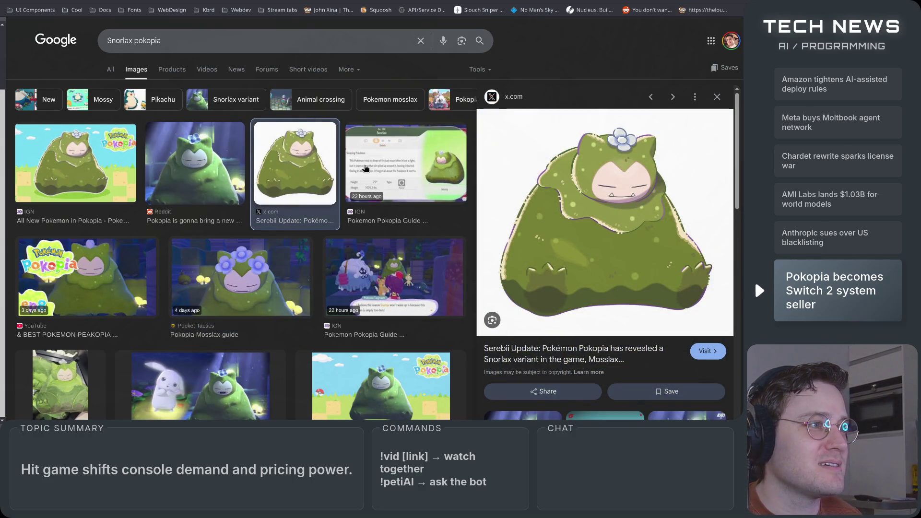
click(401, 168)
Step: Back in the TechCrunch review, highlight the line about the apocalyptic mystery
key(ctrl+Tab)
scroll(53, 273, down, 5)
mouse_move(145, 207)
mouse_down()
mouse_move(450, 214)
mouse_move(254, 221)
mouse_up()
click(154, 234)
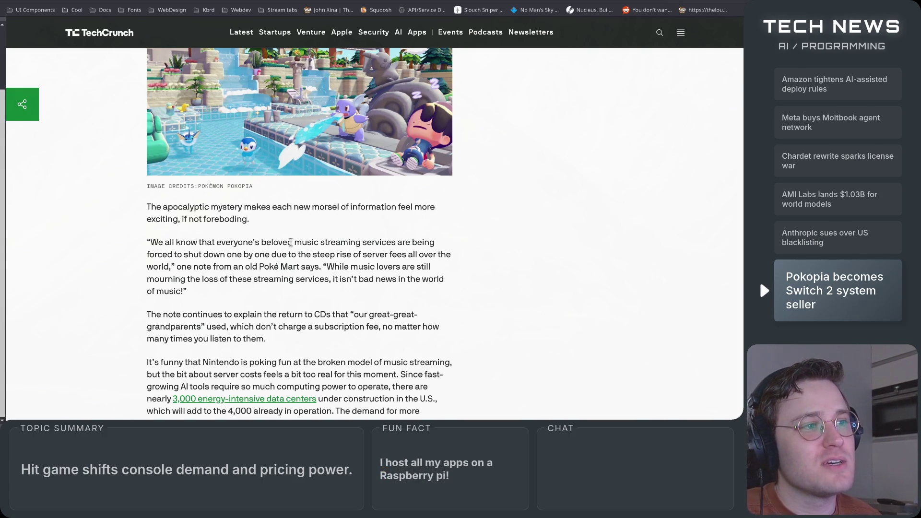
mouse_move(150, 243)
mouse_down()
mouse_move(397, 242)
mouse_move(271, 280)
mouse_up()
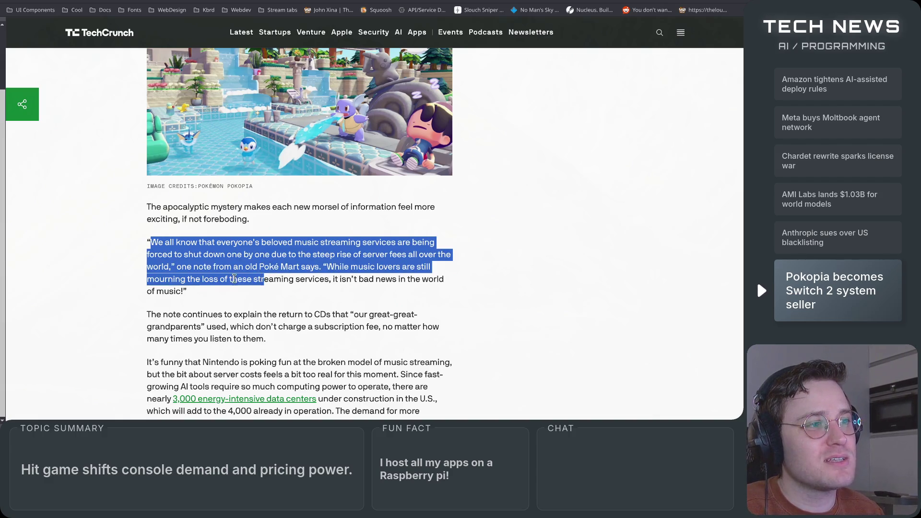
click(311, 243)
mouse_move(294, 243)
mouse_down()
mouse_move(437, 244)
mouse_move(178, 255)
mouse_move(439, 255)
mouse_move(328, 269)
mouse_move(420, 279)
mouse_move(162, 278)
mouse_move(328, 276)
mouse_up()
mouse_move(271, 254)
mouse_down()
mouse_move(451, 255)
mouse_move(151, 270)
mouse_move(174, 270)
mouse_up()
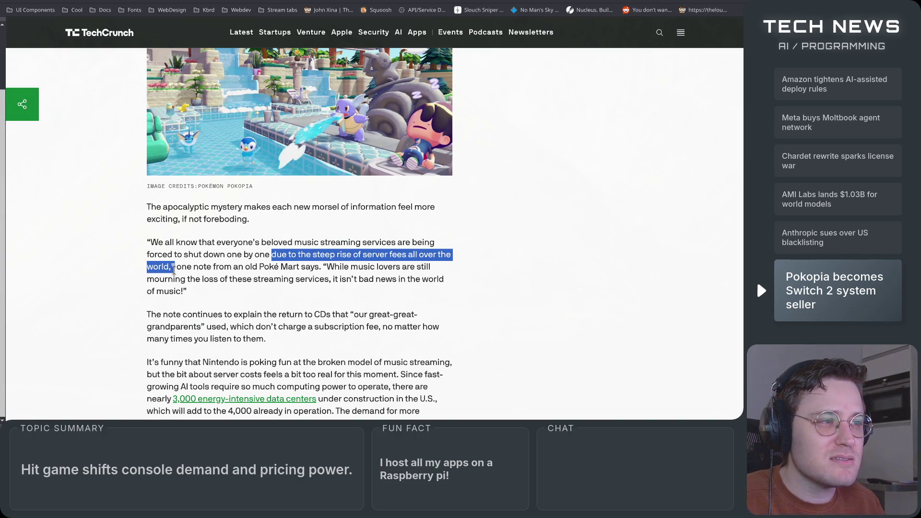
click(174, 270)
mouse_move(173, 270)
mouse_down()
mouse_move(165, 244)
mouse_move(141, 246)
mouse_up()
scroll(141, 313, down, 1)
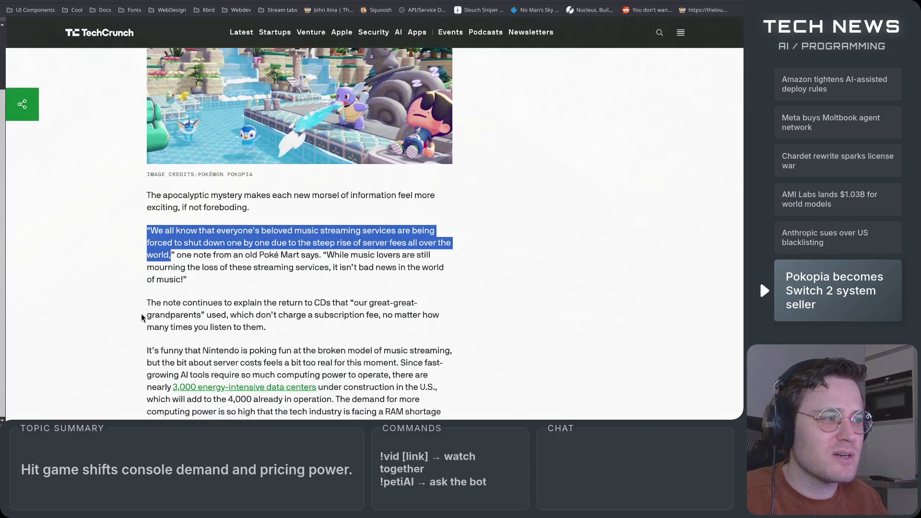
mouse_move(334, 208)
mouse_down()
mouse_move(431, 208)
mouse_move(210, 221)
mouse_move(455, 226)
mouse_up()
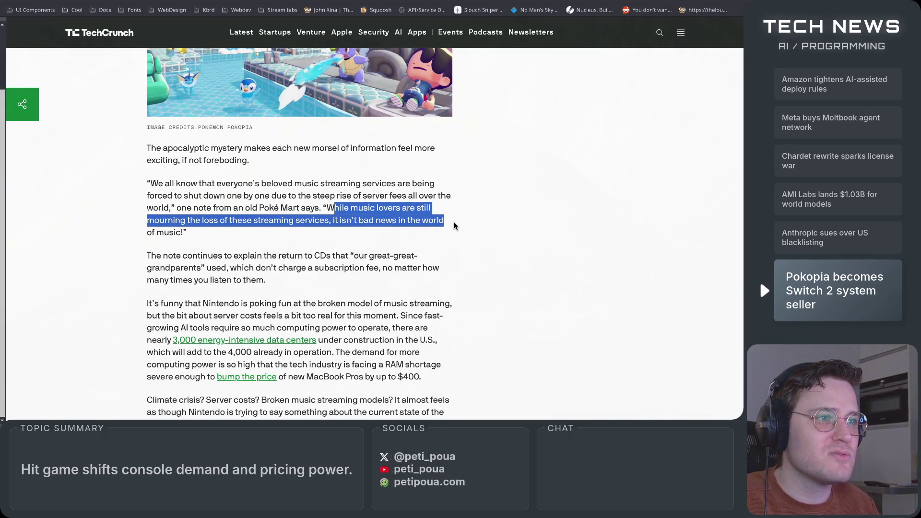
click(412, 231)
scroll(412, 232, down, 2)
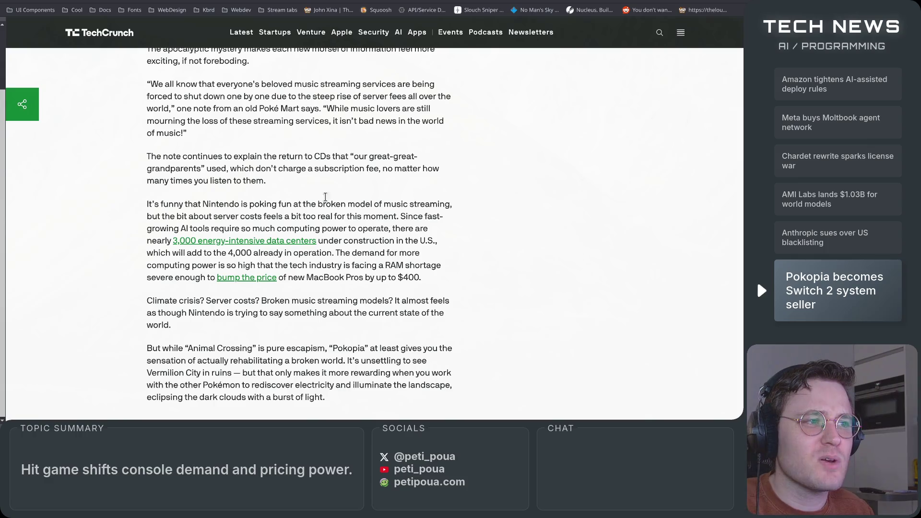
scroll(321, 181, up, 2)
mouse_move(140, 164)
mouse_down()
mouse_move(326, 290)
mouse_move(133, 265)
mouse_up()
click(133, 264)
scroll(131, 259, down, 2)
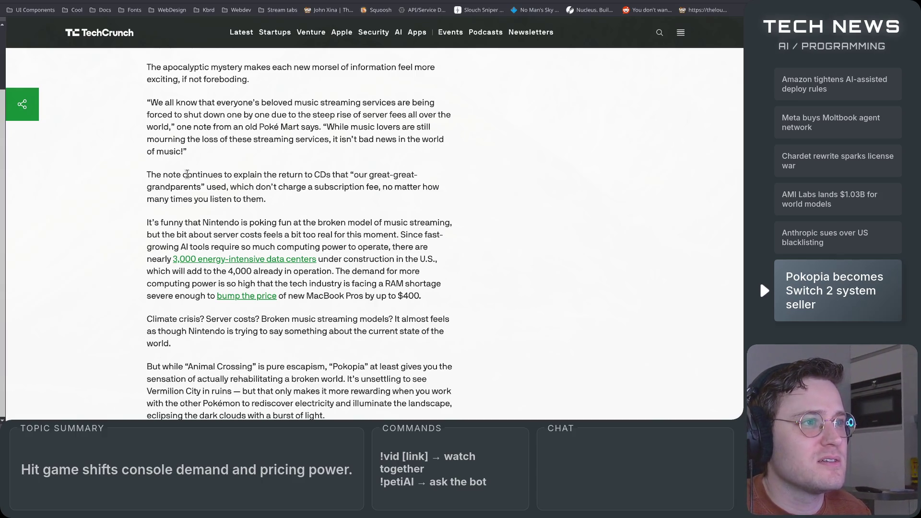
mouse_move(204, 172)
mouse_down()
mouse_move(229, 183)
mouse_move(160, 171)
mouse_move(289, 176)
mouse_up()
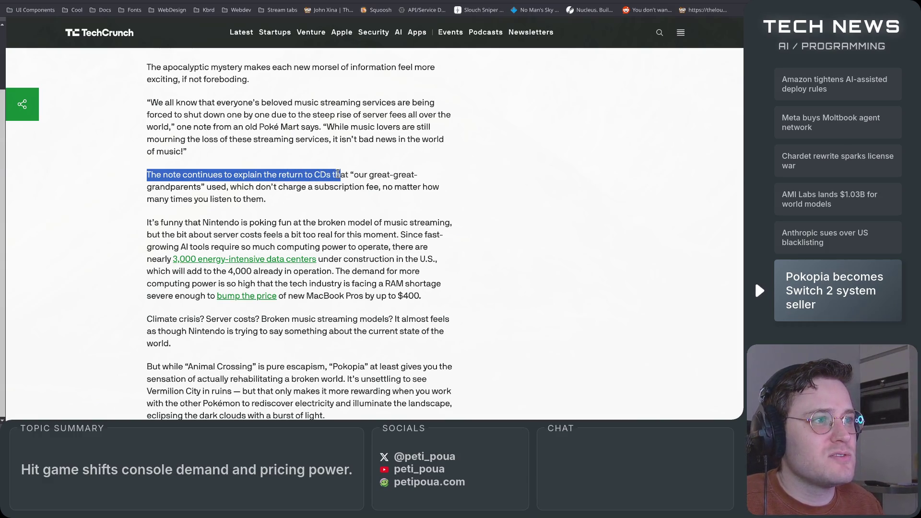
mouse_move(428, 175)
mouse_down()
mouse_move(186, 187)
mouse_move(468, 187)
mouse_move(308, 192)
mouse_move(275, 209)
mouse_up()
mouse_move(455, 223)
mouse_down()
mouse_move(317, 223)
mouse_move(455, 222)
mouse_up()
mouse_move(166, 259)
mouse_down()
mouse_move(317, 259)
mouse_move(291, 247)
mouse_move(337, 262)
mouse_move(447, 263)
mouse_up()
click(447, 263)
drag(147, 271, 275, 271)
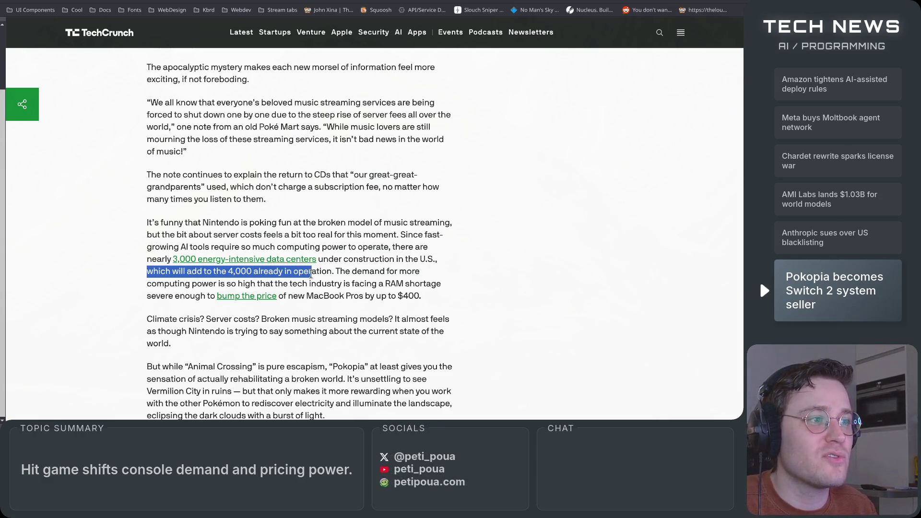
click(340, 313)
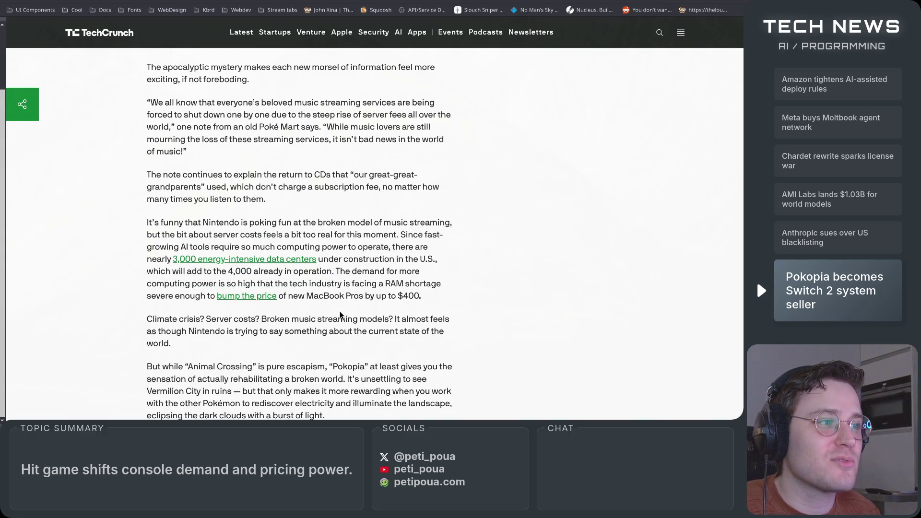
drag(146, 284, 311, 287)
mouse_move(392, 291)
mouse_down()
mouse_move(442, 288)
mouse_move(278, 296)
mouse_move(405, 295)
mouse_up()
scroll(278, 228, down, 3)
drag(147, 190, 460, 194)
click(339, 227)
drag(139, 192, 233, 192)
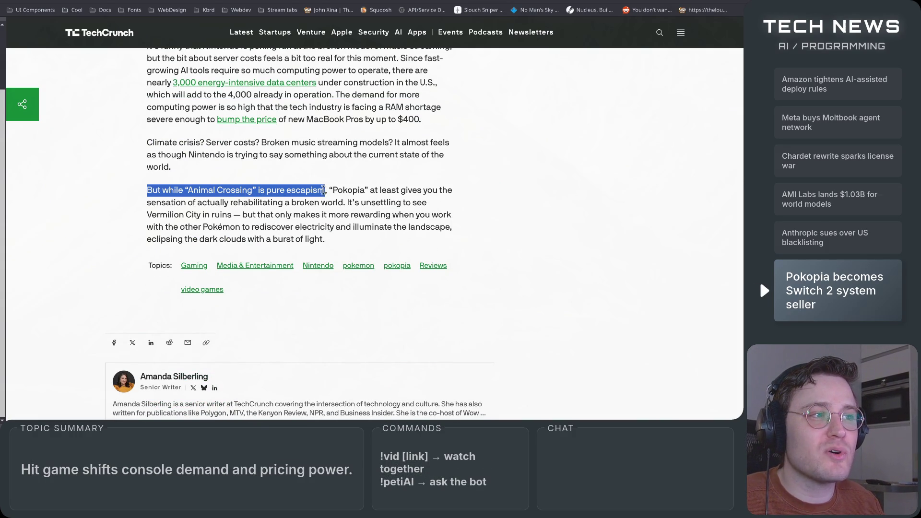
mouse_move(322, 190)
mouse_down()
mouse_move(455, 192)
mouse_move(190, 202)
mouse_move(439, 209)
mouse_move(158, 214)
mouse_move(297, 205)
mouse_move(462, 222)
mouse_up()
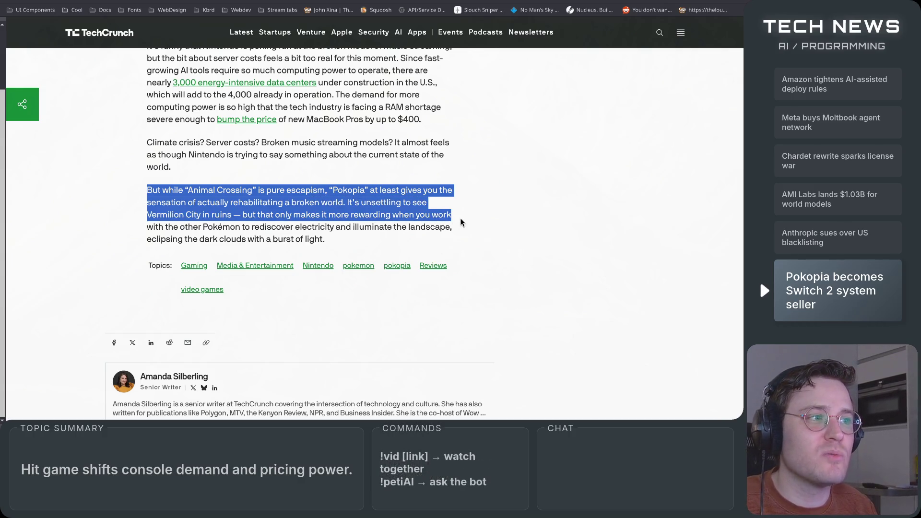
click(462, 223)
mouse_move(147, 234)
mouse_down()
mouse_move(473, 226)
mouse_move(170, 240)
mouse_move(342, 244)
mouse_up()
click(321, 243)
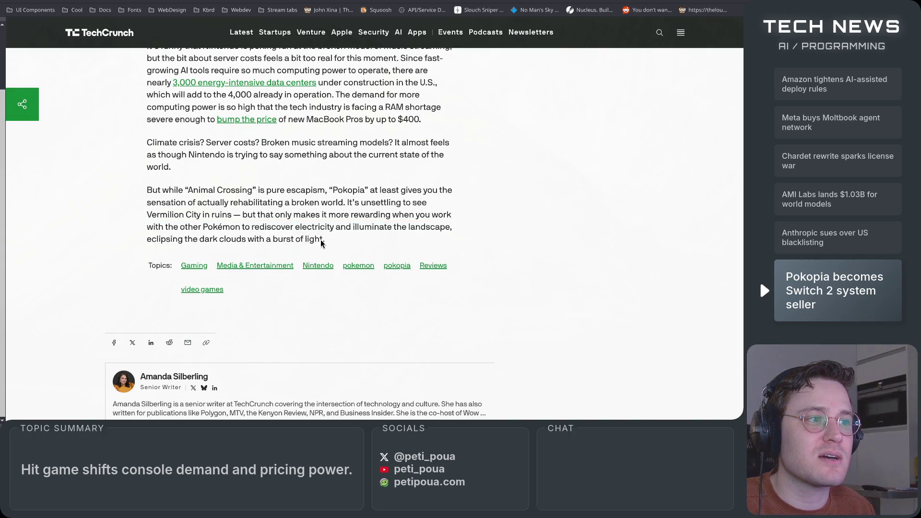
scroll(96, 267, down, 4)
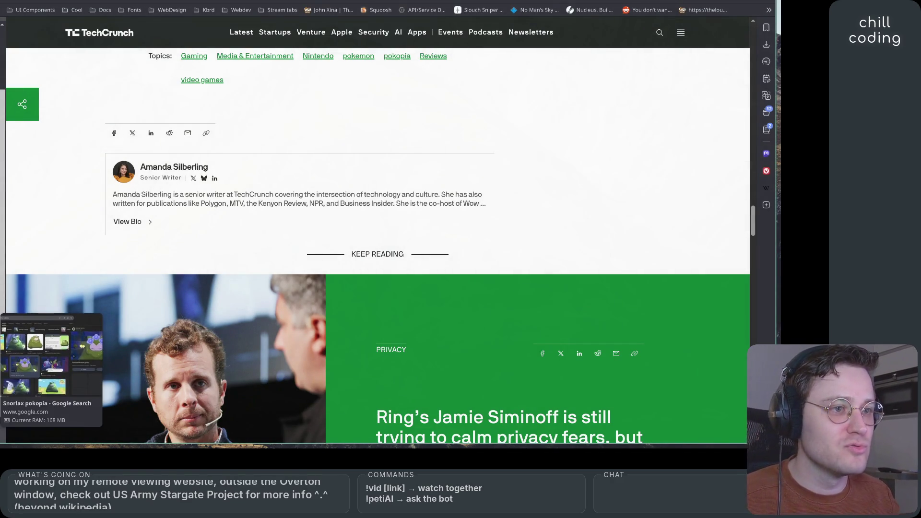
key(super+2)
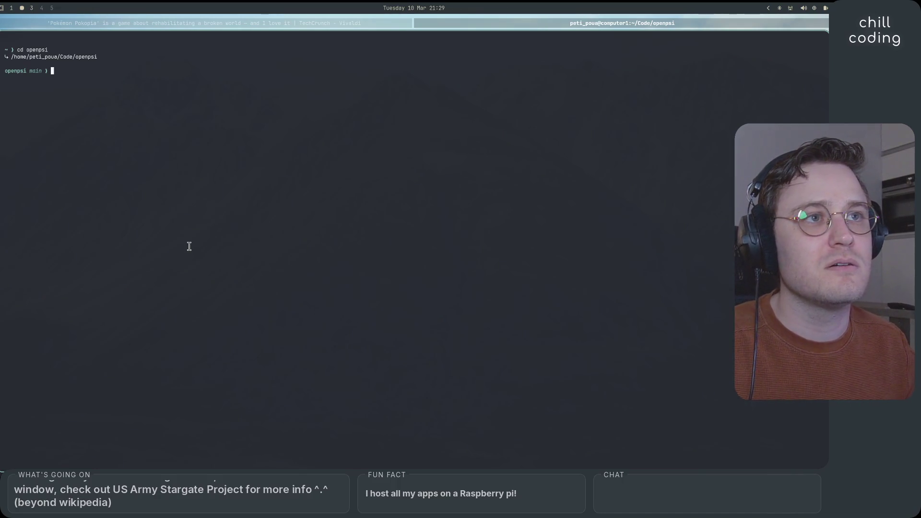
Step: Launch Neovim with 'nv' in the openpsi project, then switch to workspace 1
text(nv)
key(Return)
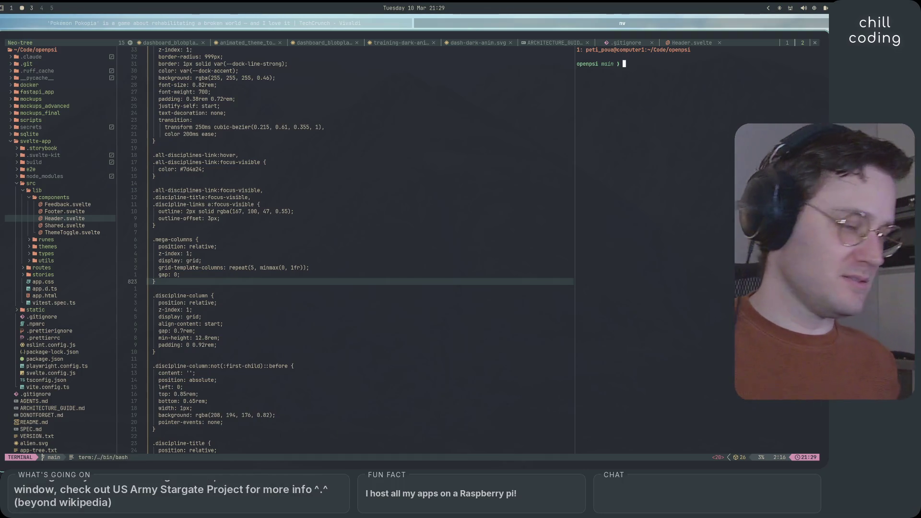
key(super+1)
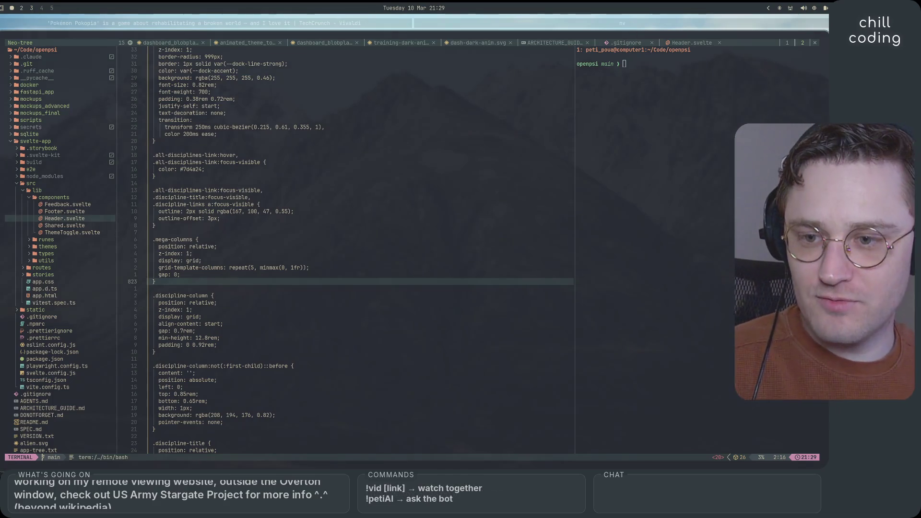
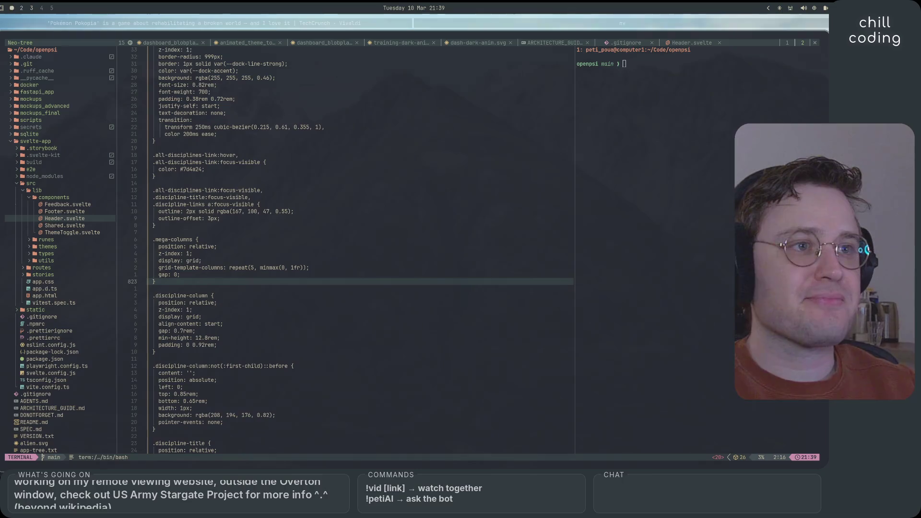
Step: Open a new start page in Vivaldi, then return to the Neovim editor
click(365, 24)
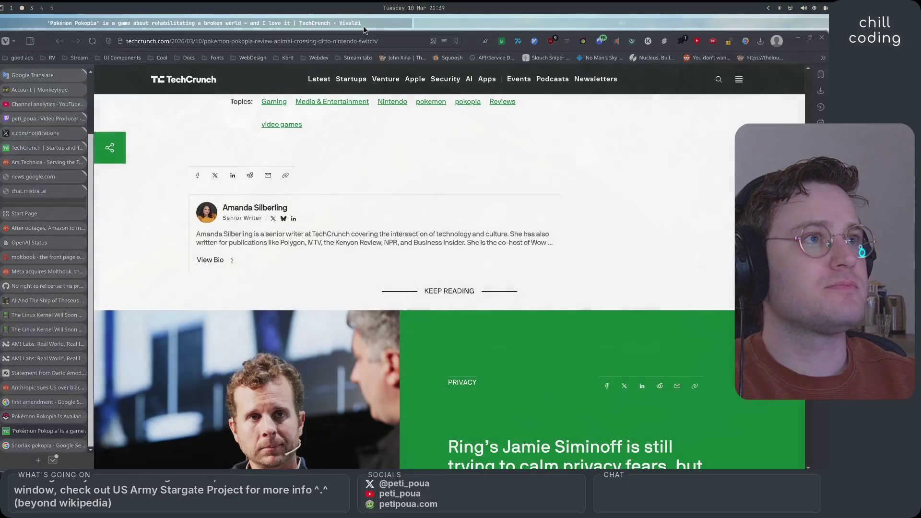
click(38, 462)
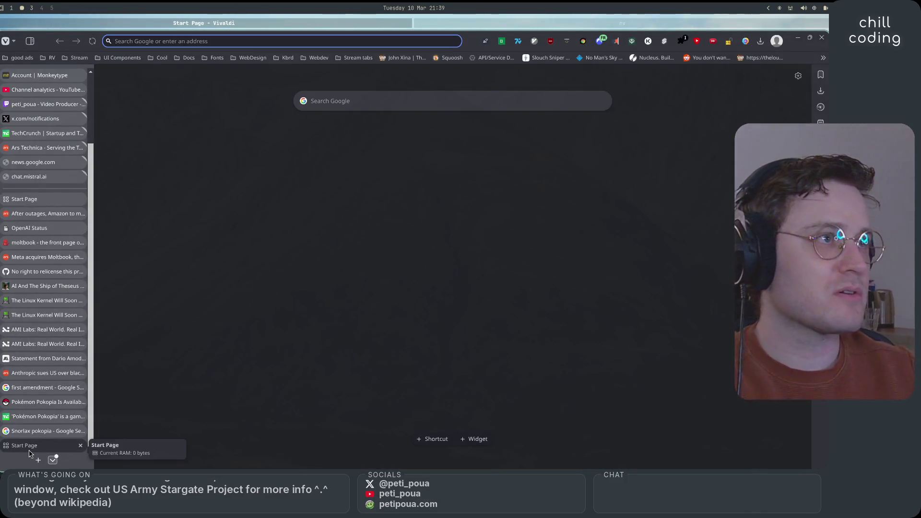
click(494, 23)
click(330, 227)
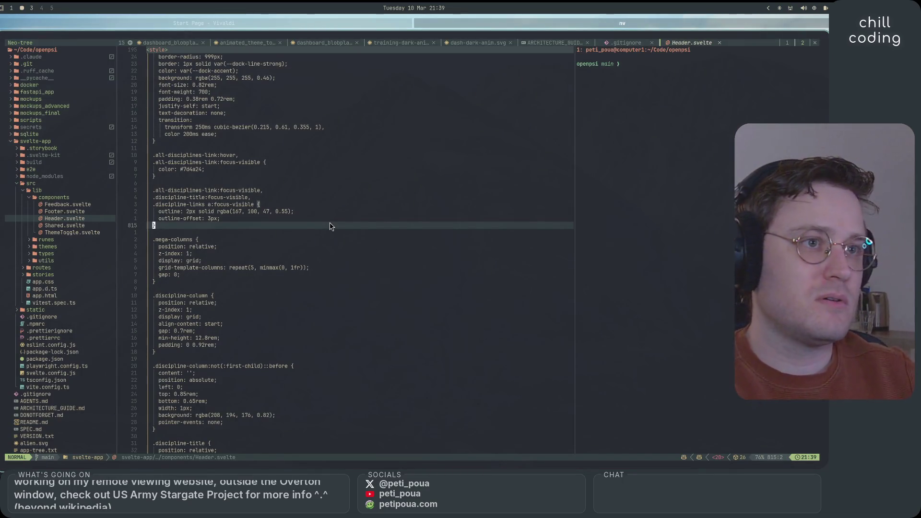
Step: Split Neovim horizontally and open two side-by-side shell terminals in the lower half
key(ctrl+w)
key(s)
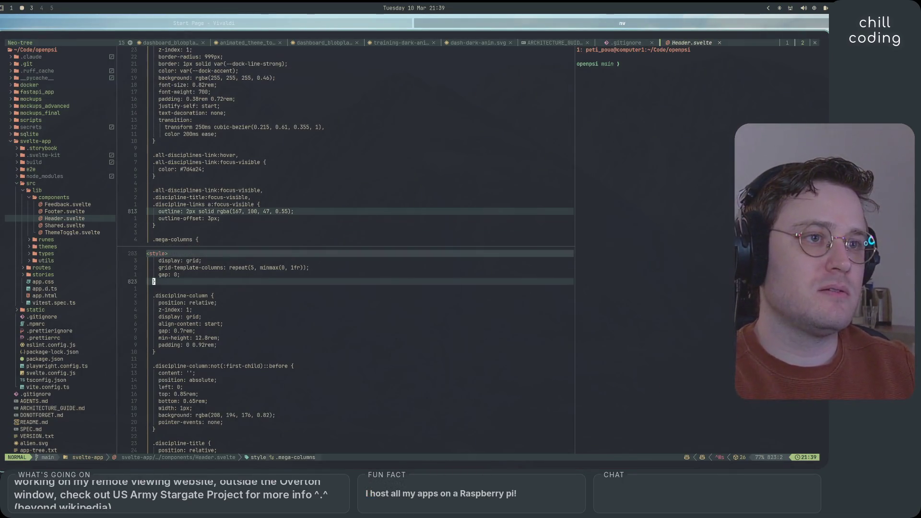
key(space)
key(t)
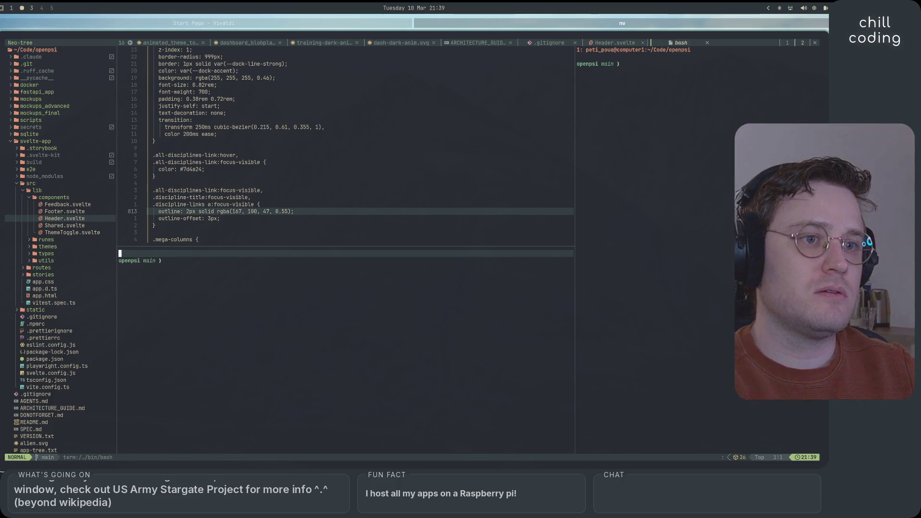
key(ctrl+w)
key(v)
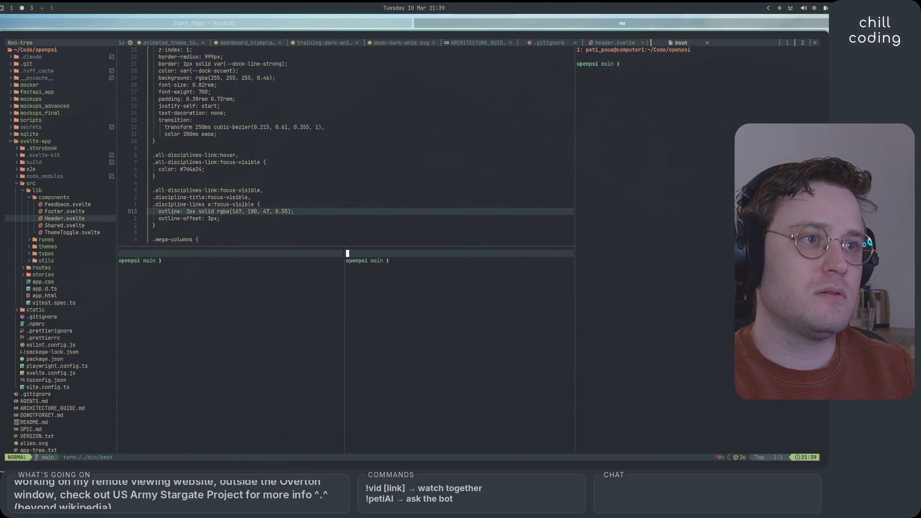
key(space)
key(t)
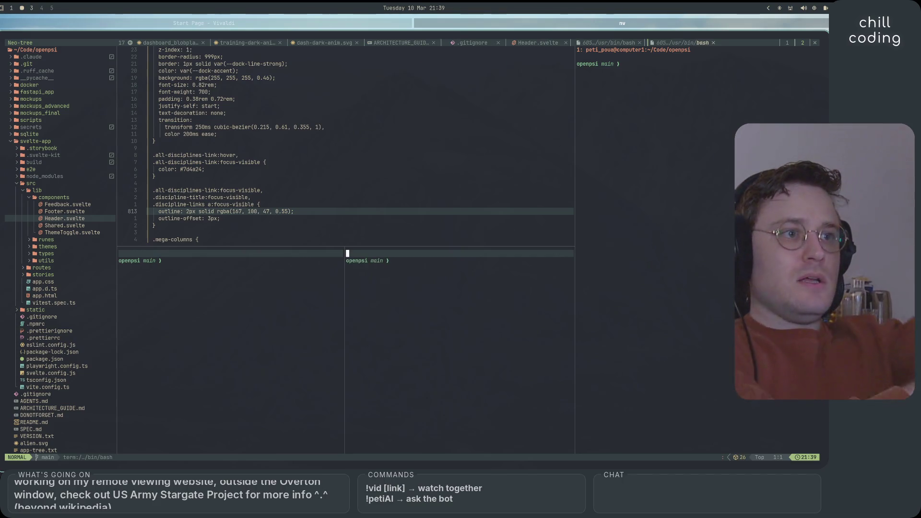
Step: Run `py main.py dev` in the left shell to start the Python backend
click(283, 334)
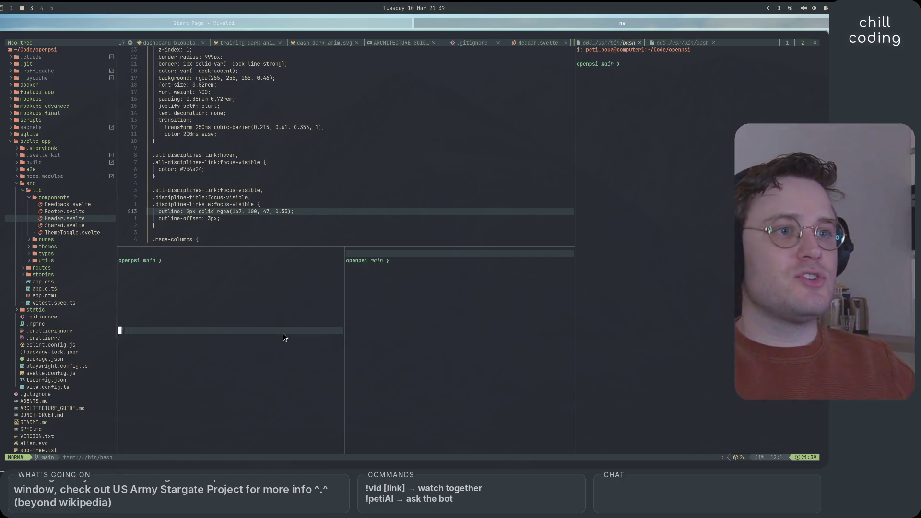
key(i)
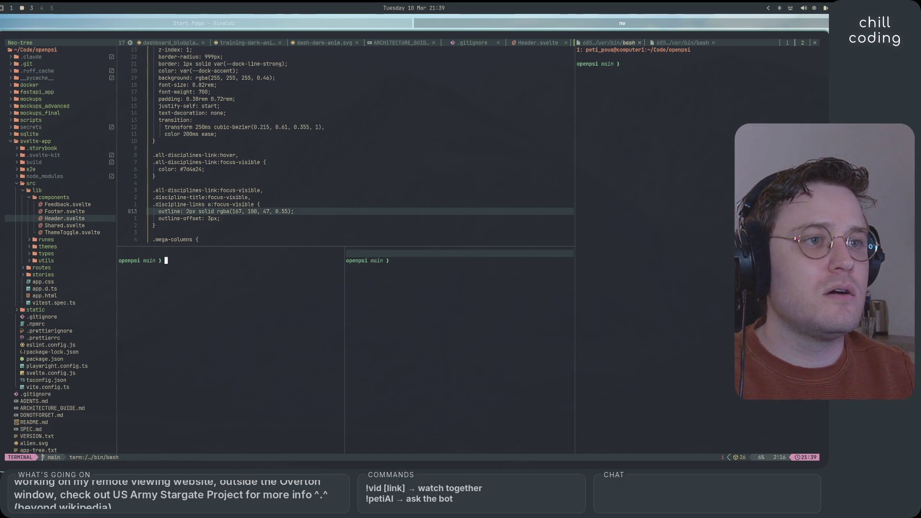
text(py main.py dev)
key(Return)
click(480, 298)
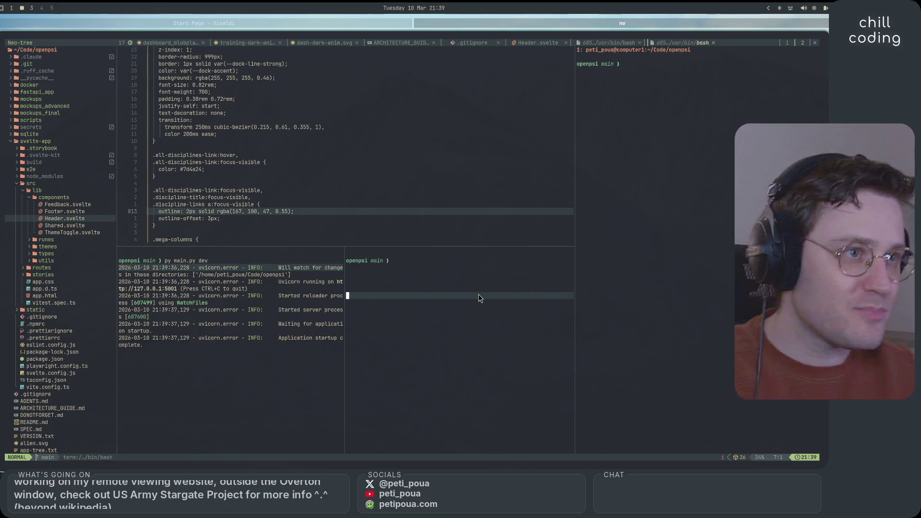
Step: Let Uvicorn come up on port 5001 and enter terminal mode in the empty right shell
key(i)
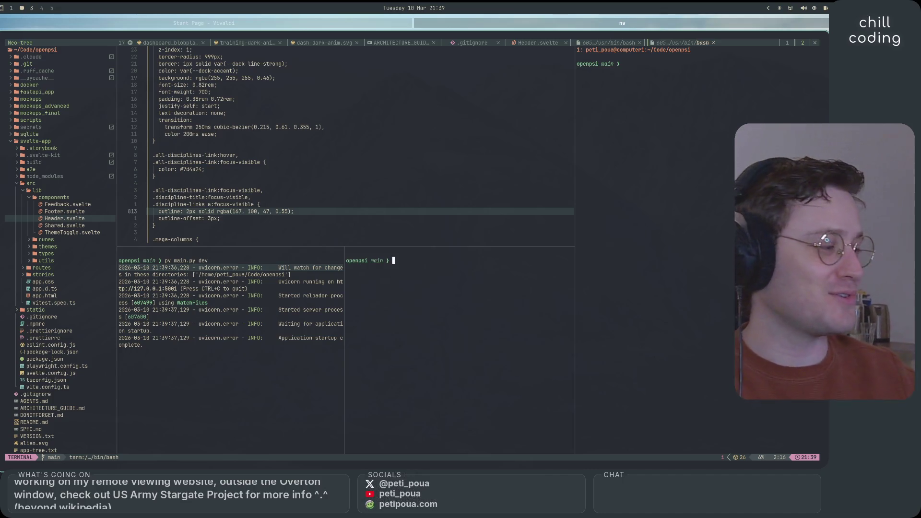
click(497, 289)
key(i)
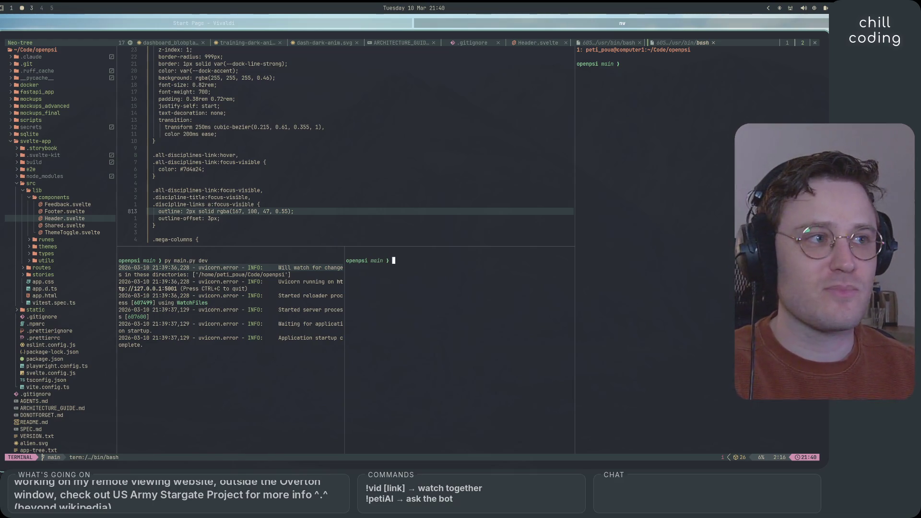
Step: Change into openpsi/svelte-app and run `npm run build && npm run dev`
text(cd svelte)
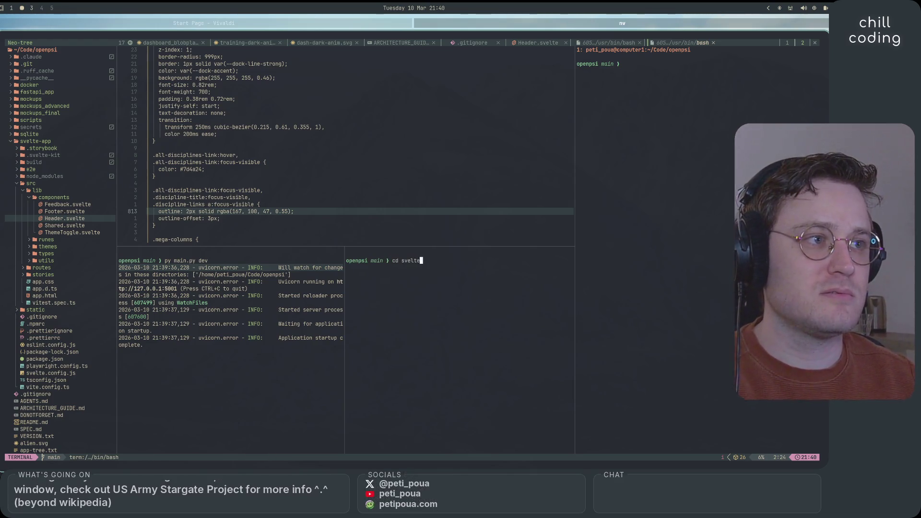
key(Return)
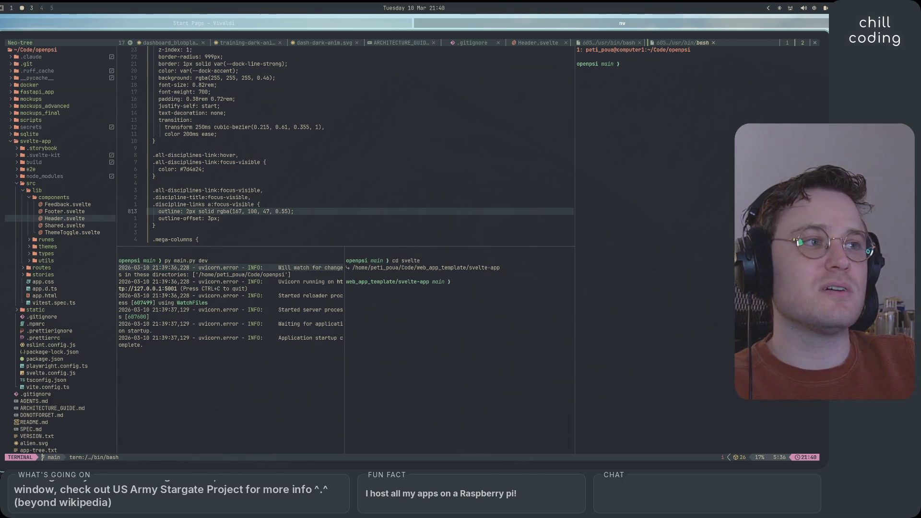
text(cd ..)
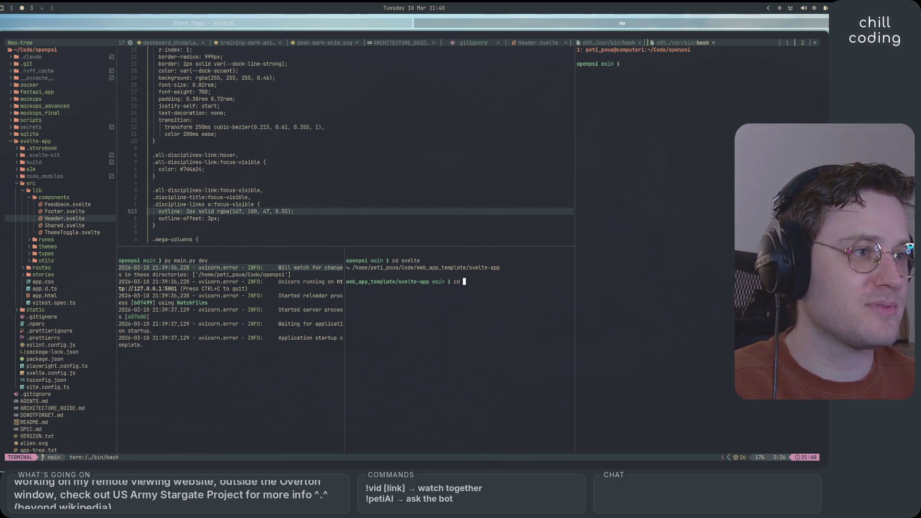
key(Return)
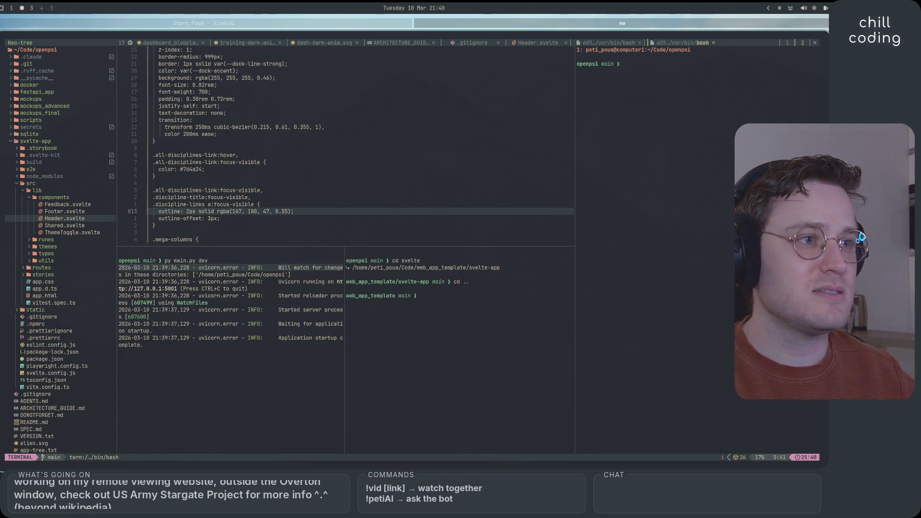
text(cd .)
key(Return)
text(cd ..)
key(Return)
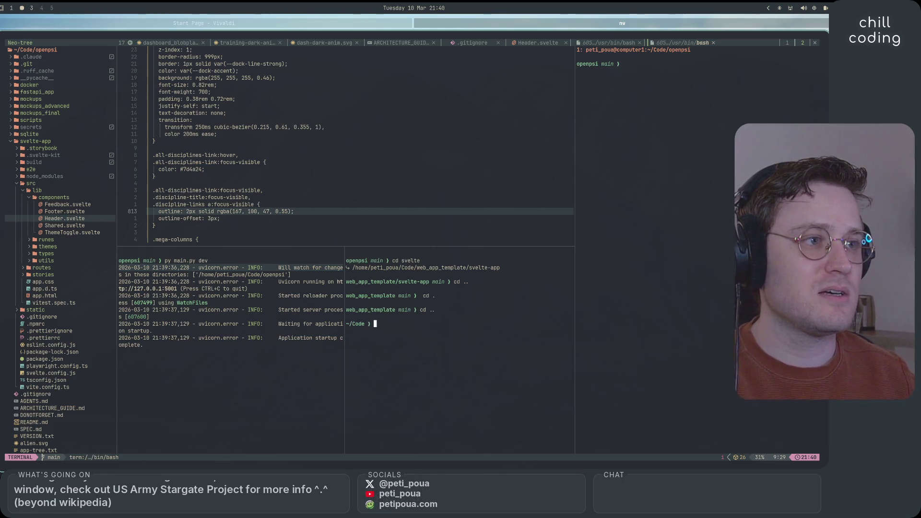
text(o)
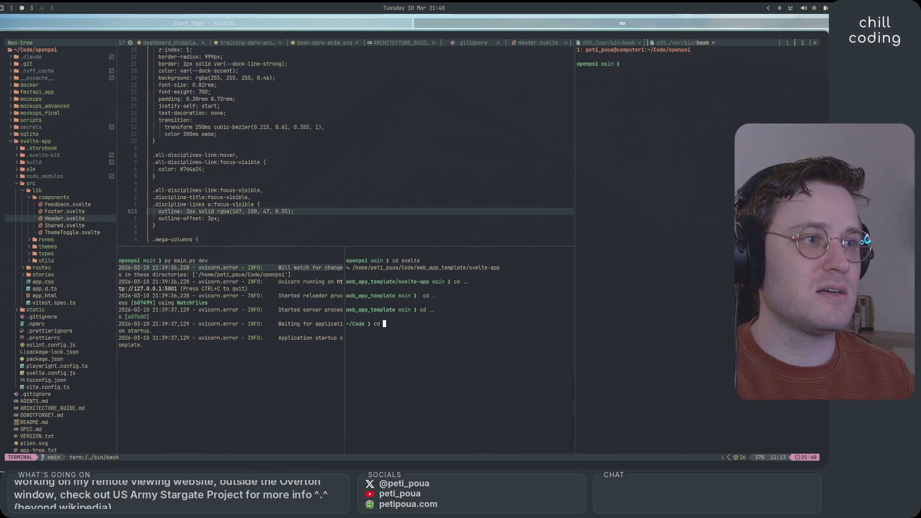
text(penpsi)
key(Return)
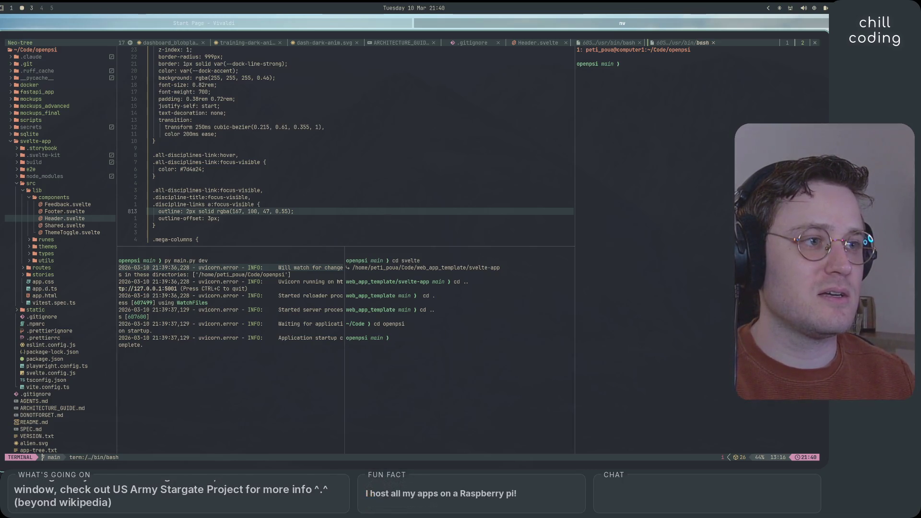
text(elte-app/)
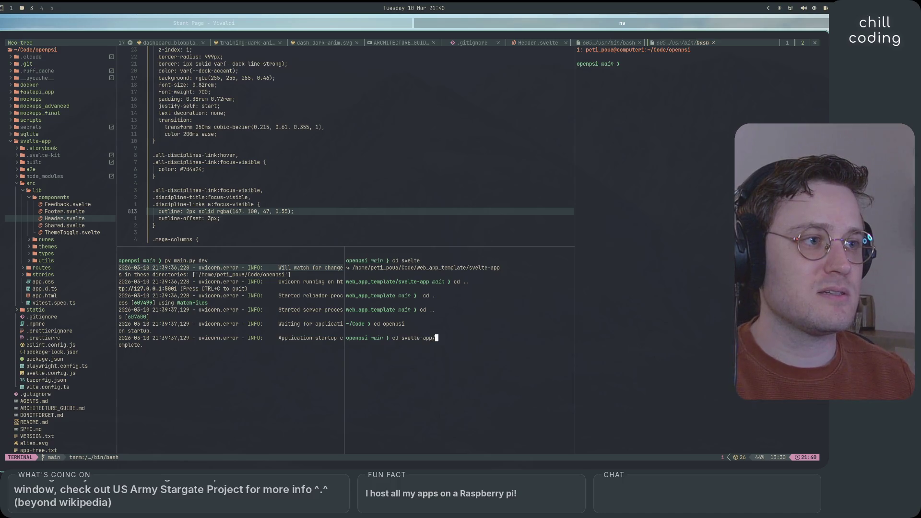
key(Return)
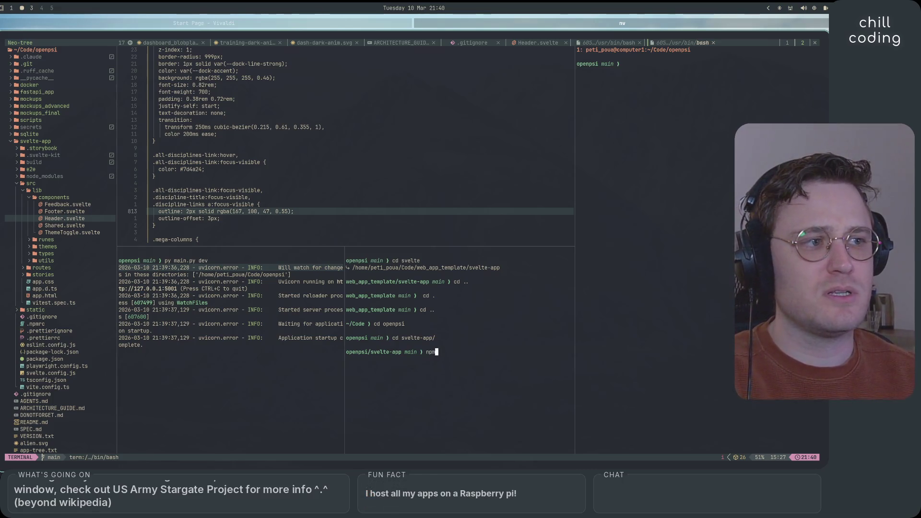
text(m run build)
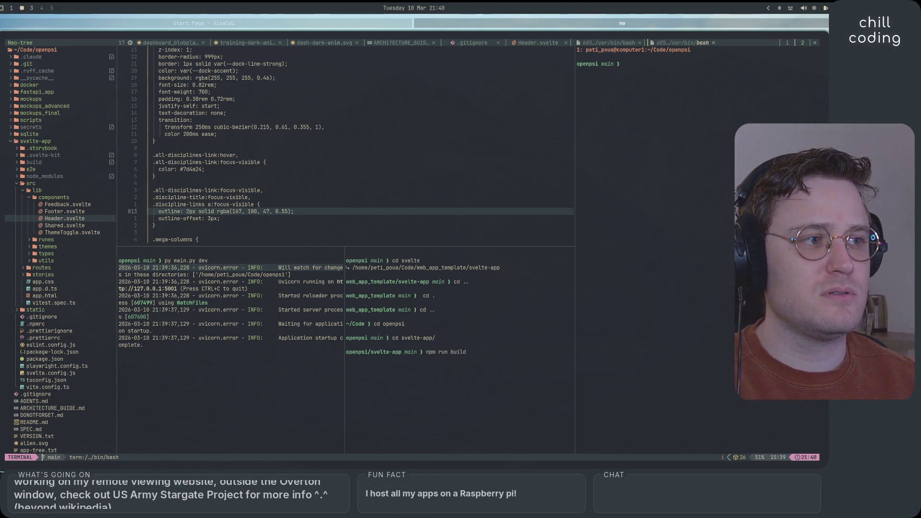
text( && npm run dev)
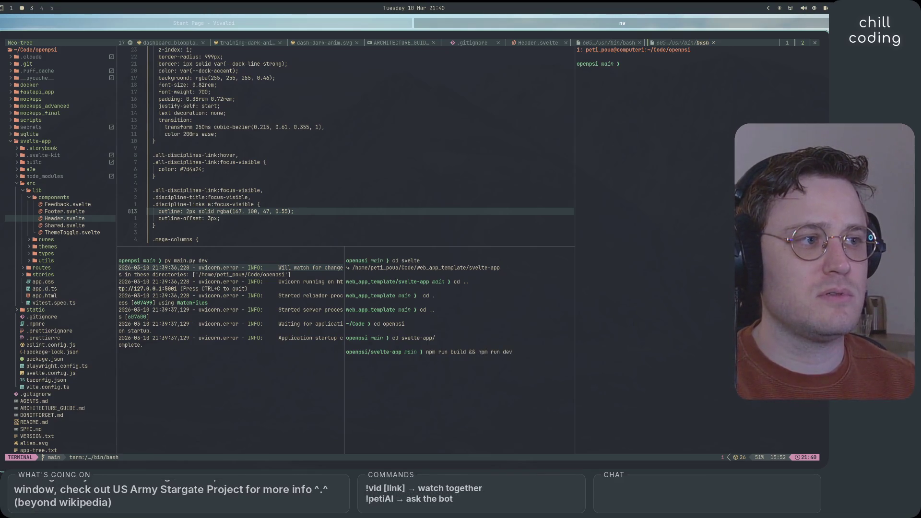
key(Return)
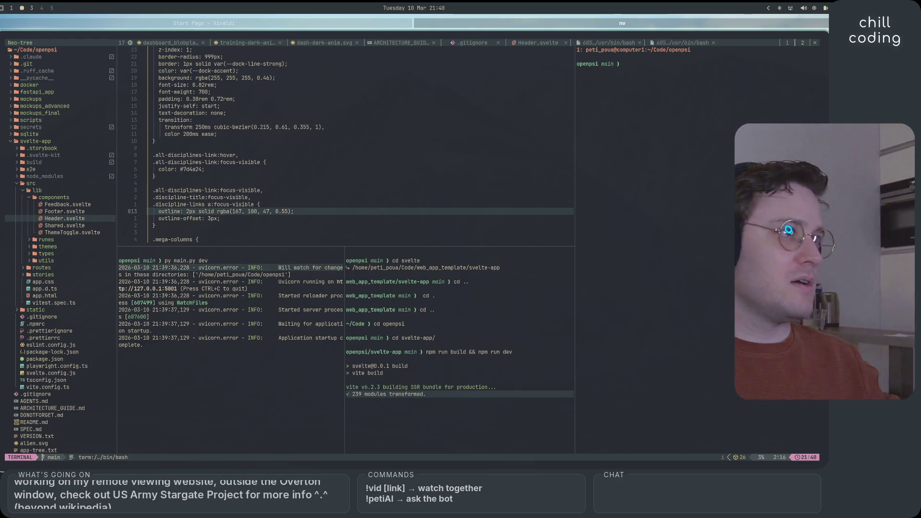
Step: Launch Codex in the openpsi folder, then bring Vivaldi forward
text(codex)
key(Return)
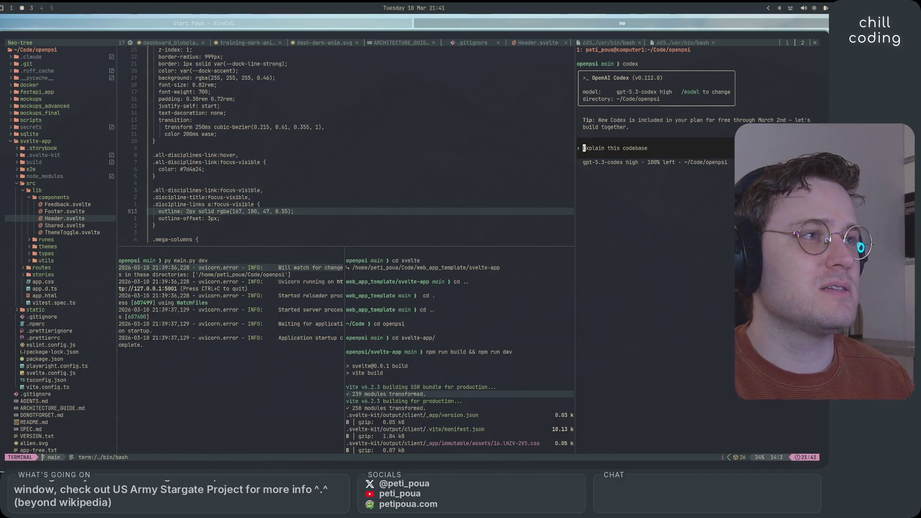
key(super+Left)
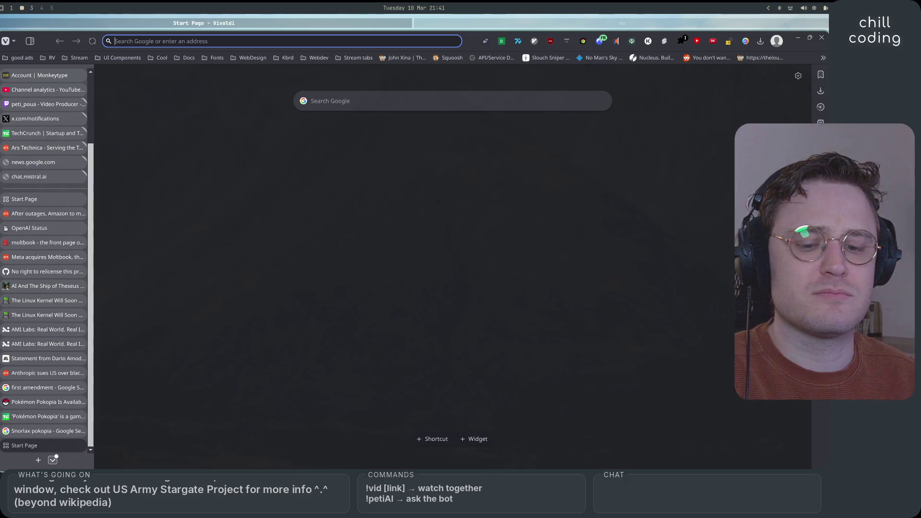
key(super+Right)
Step: Load the local OpenPsi site at localhost:5173 in Vivaldi
key(super+Left)
key(super+Right)
key(super+Left)
key(super+Right)
key(super+Left)
key(super+Right)
key(super+Left)
key(super+Right)
key(super+Left)
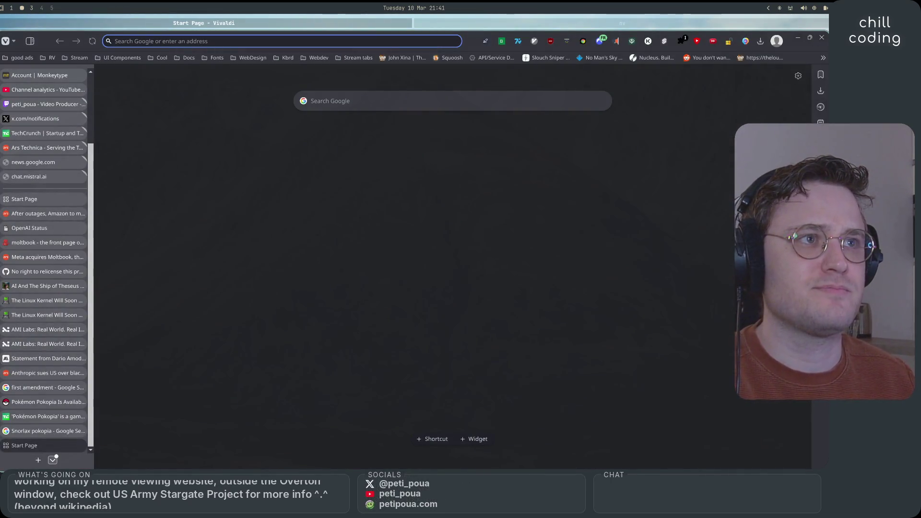
text(localhost:5173)
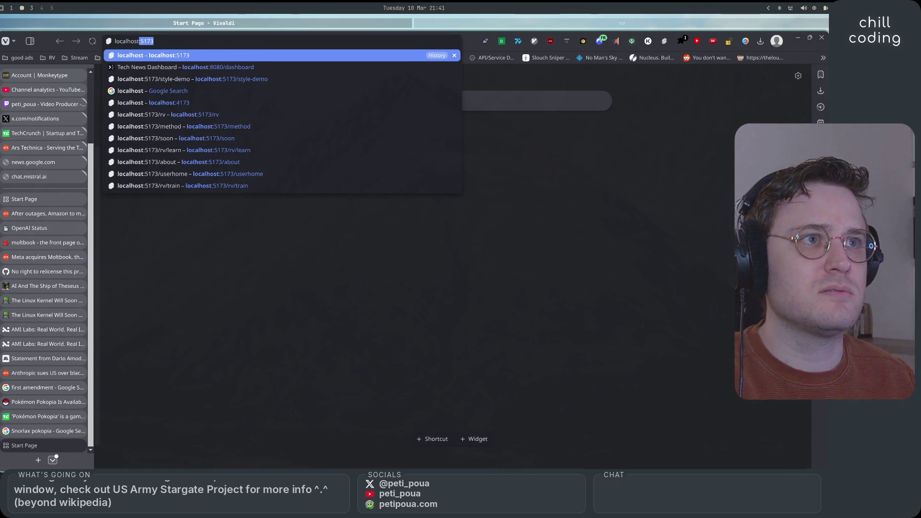
key(Return)
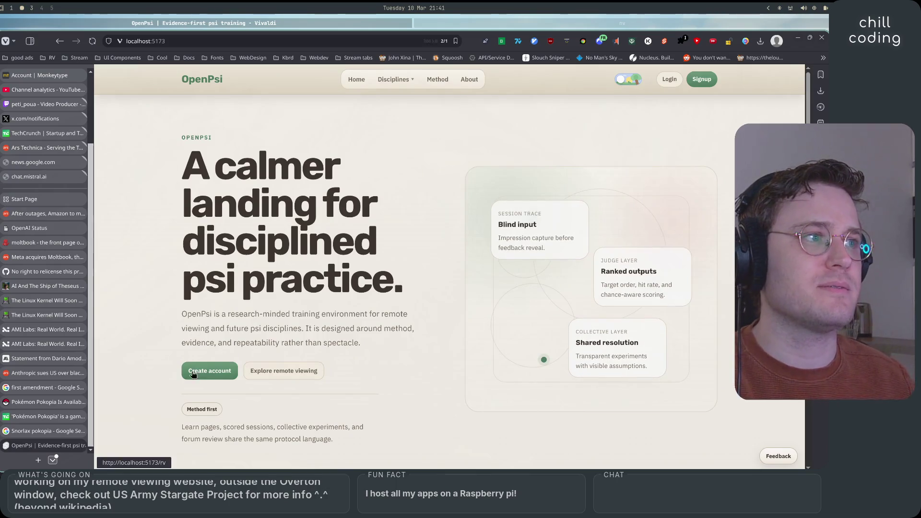
Step: Scroll through the whole OpenPsi landing page, then go back to Neovim
scroll(404, 361, down, 15)
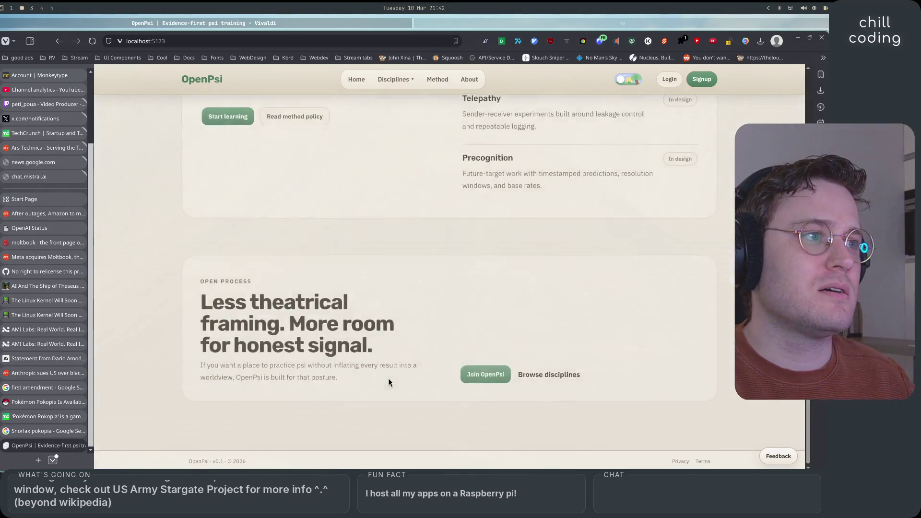
scroll(389, 383, up, 15)
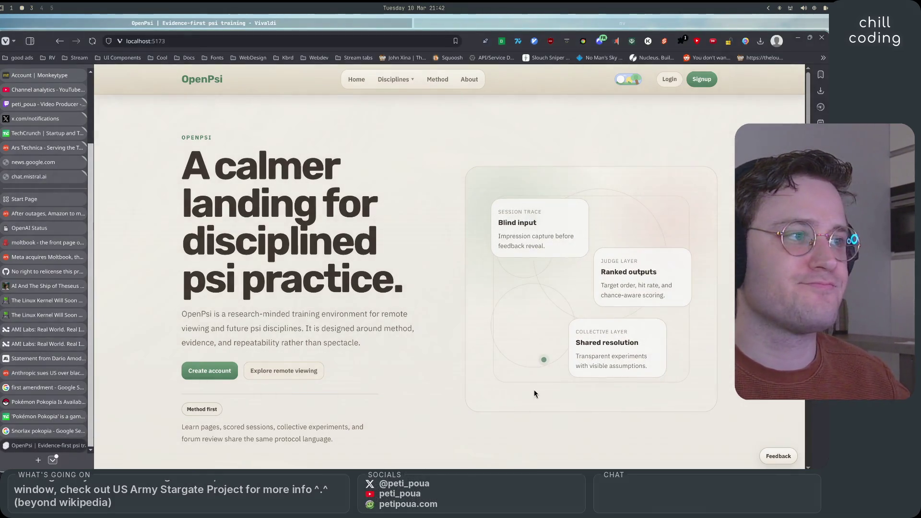
scroll(424, 382, down, 2)
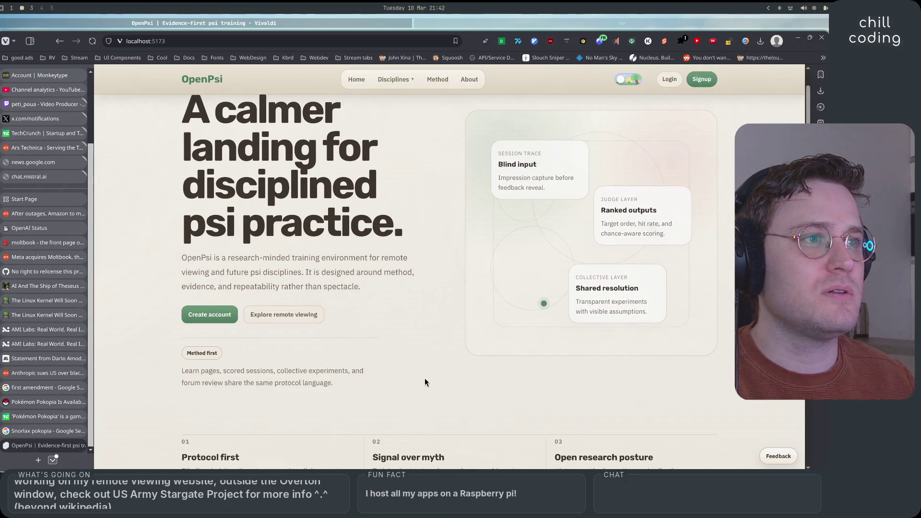
scroll(430, 353, down, 5)
scroll(406, 342, down, 20)
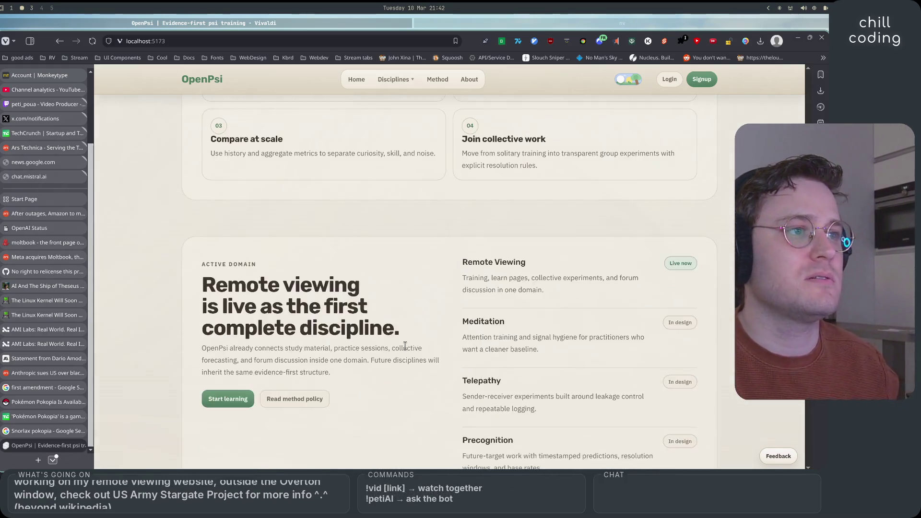
scroll(404, 365, up, 20)
scroll(402, 383, up, 5)
scroll(403, 380, down, 12)
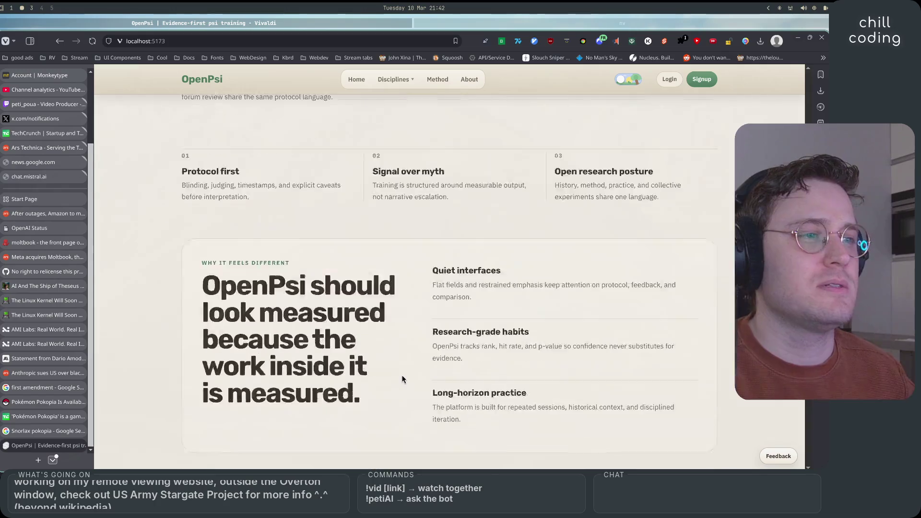
scroll(408, 380, down, 3)
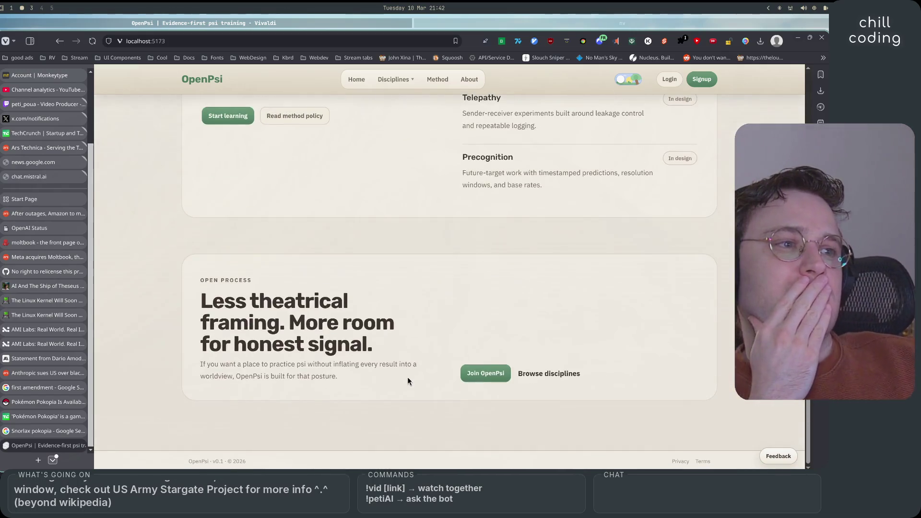
scroll(408, 380, down, 5)
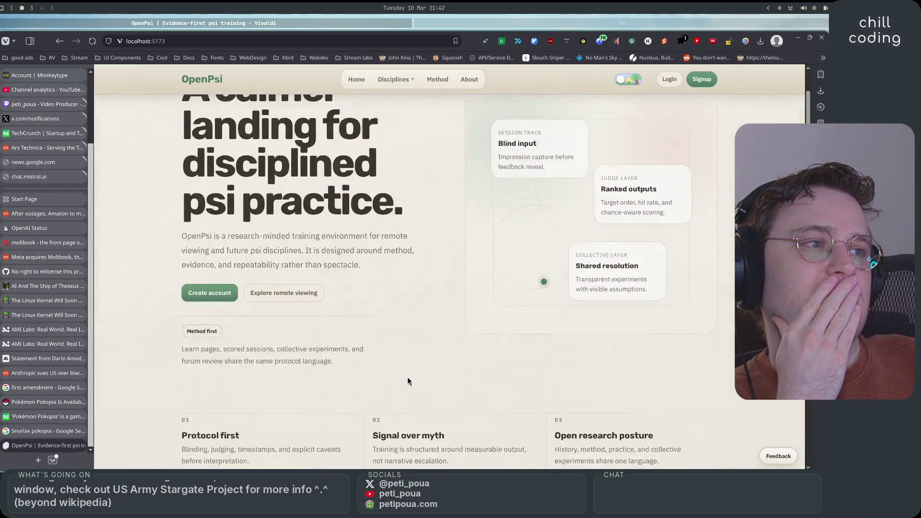
scroll(413, 380, down, 5)
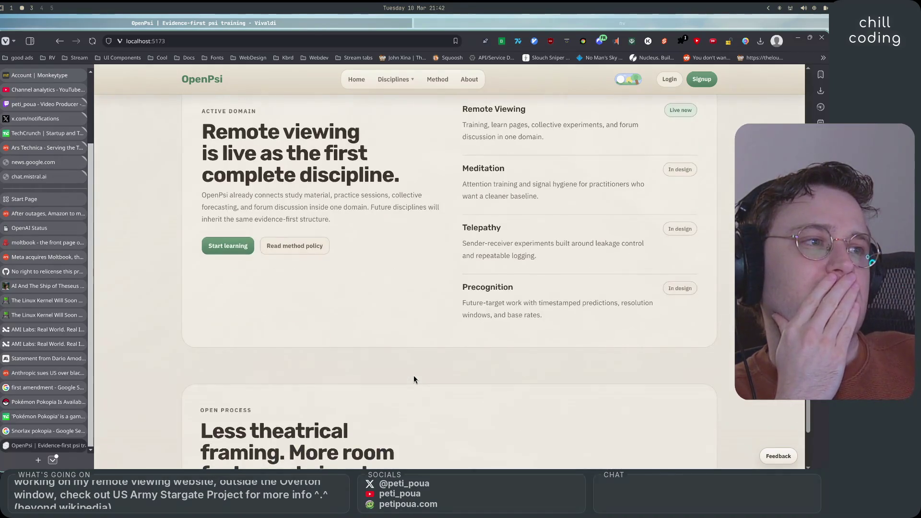
scroll(414, 379, down, 4)
scroll(413, 379, up, 15)
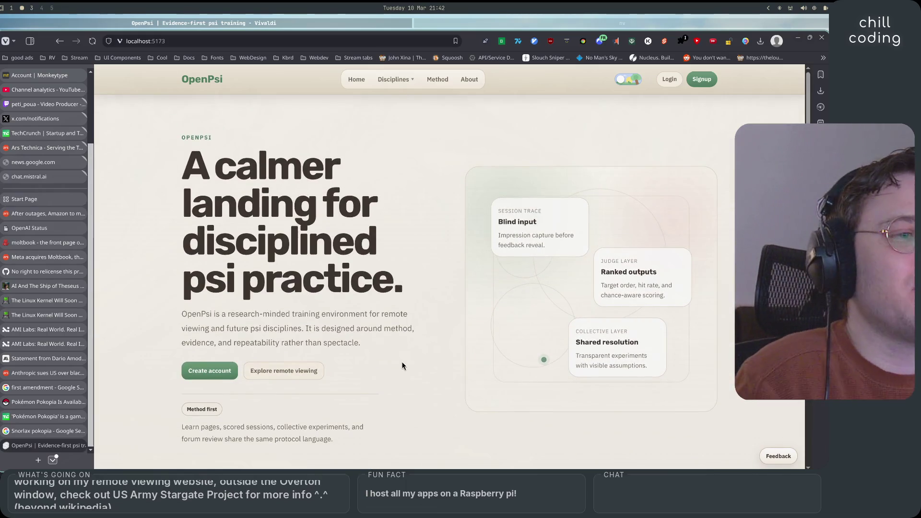
scroll(403, 365, down, 6)
scroll(413, 366, down, 5)
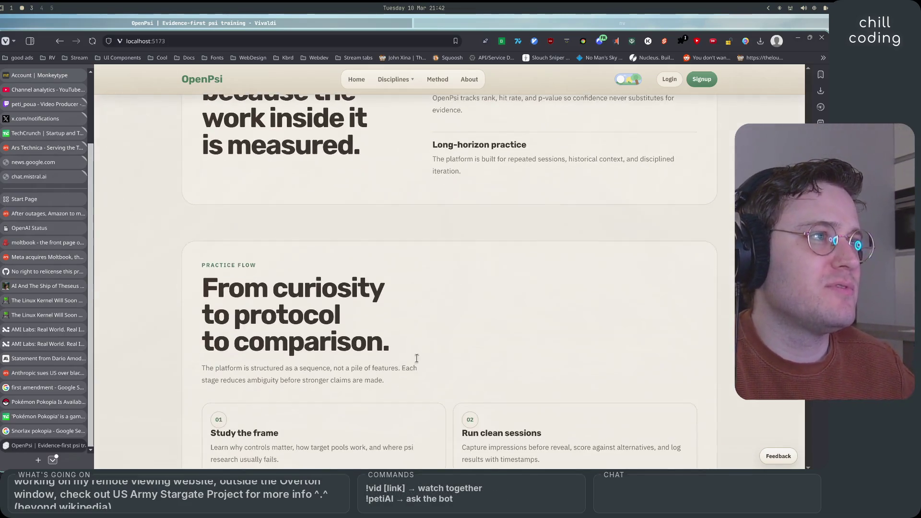
key(super+Right)
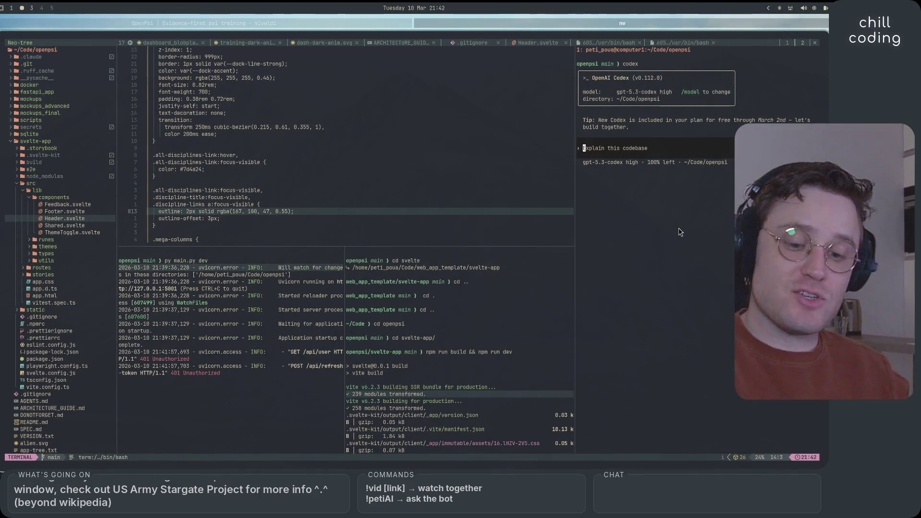
Step: Quit Codex with Ctrl+C and run `claude` in the right terminal pane
key(ctrl+c)
key(ctrl+c)
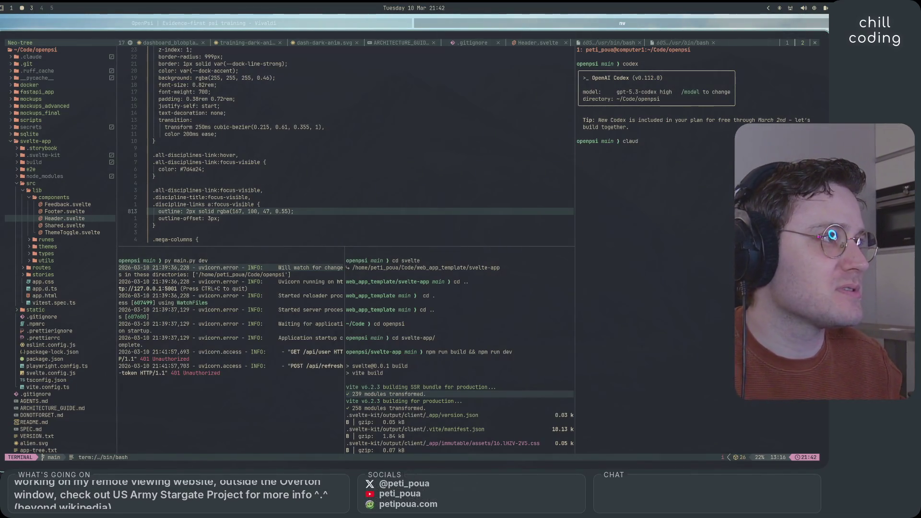
text(claude)
key(Return)
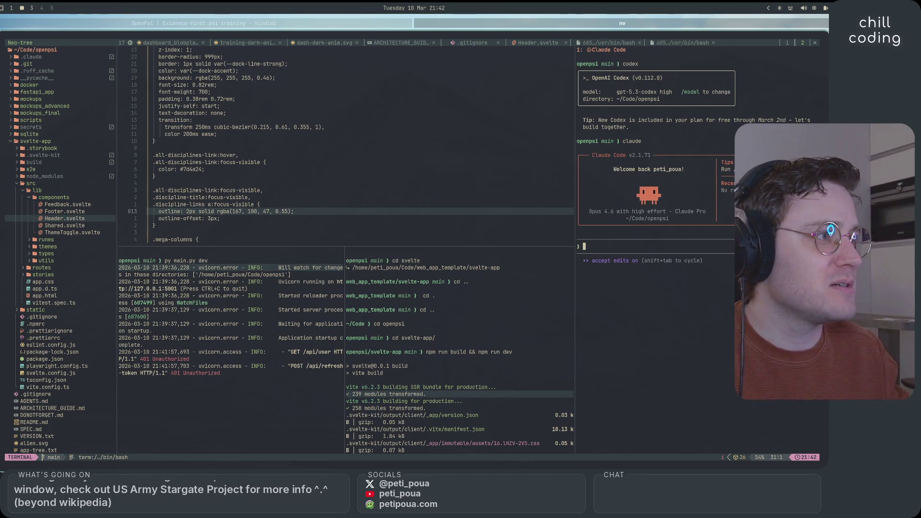
Step: Pick the Opus model at high effort via /model, then cycle back to default permission mode
text(/mod)
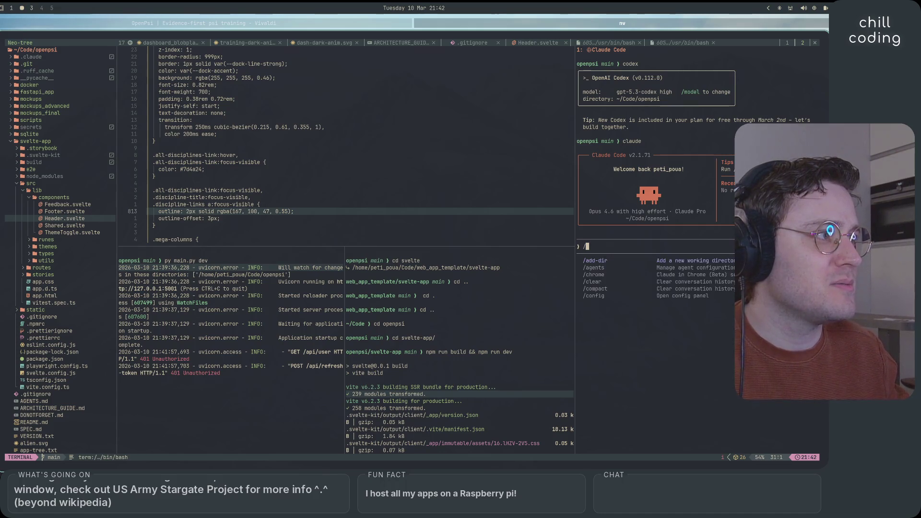
key(Return)
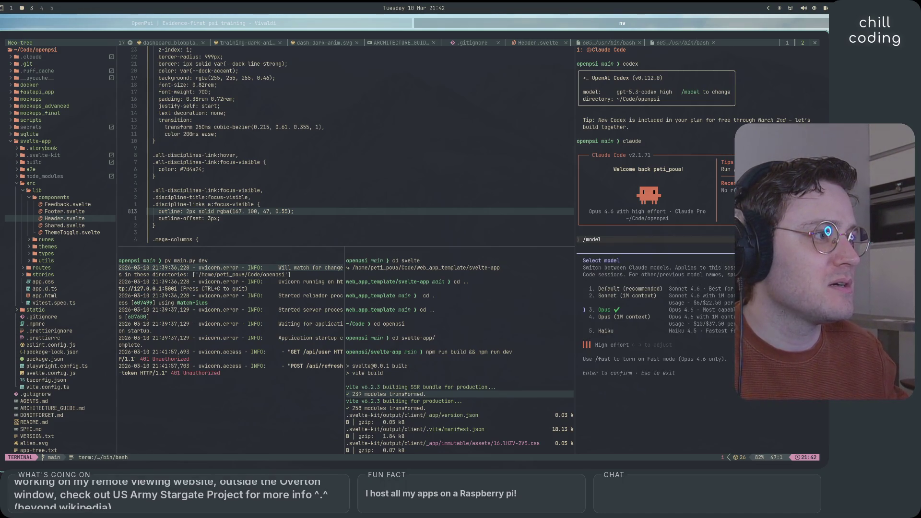
key(Left)
key(Left)
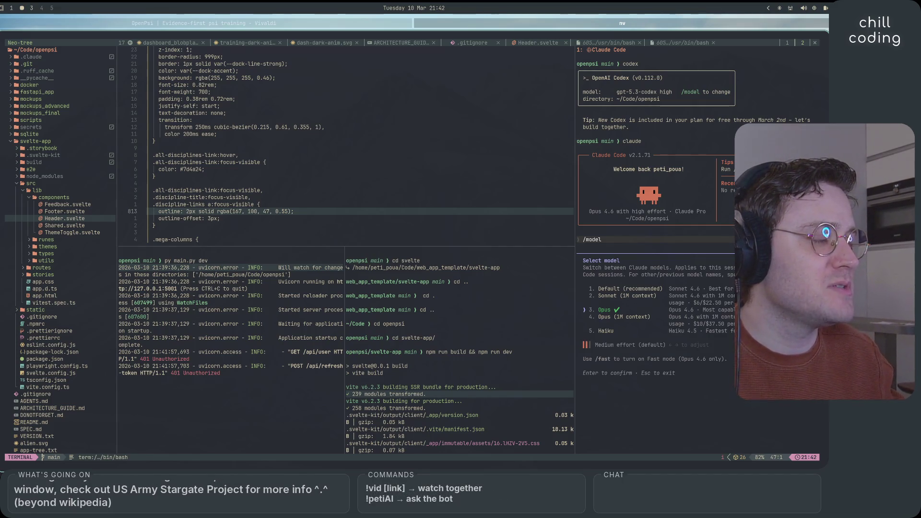
key(Right)
key(Right)
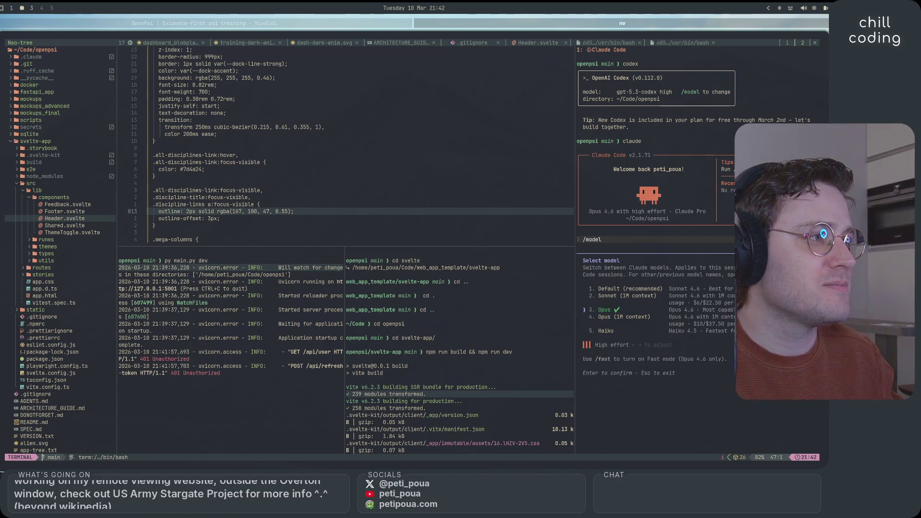
key(Return)
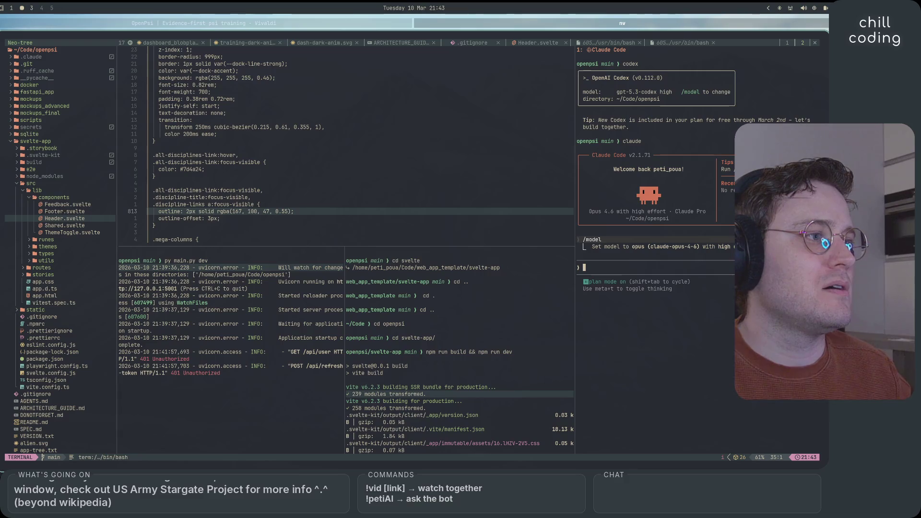
key(shift+Tab)
key(shift+Tab)
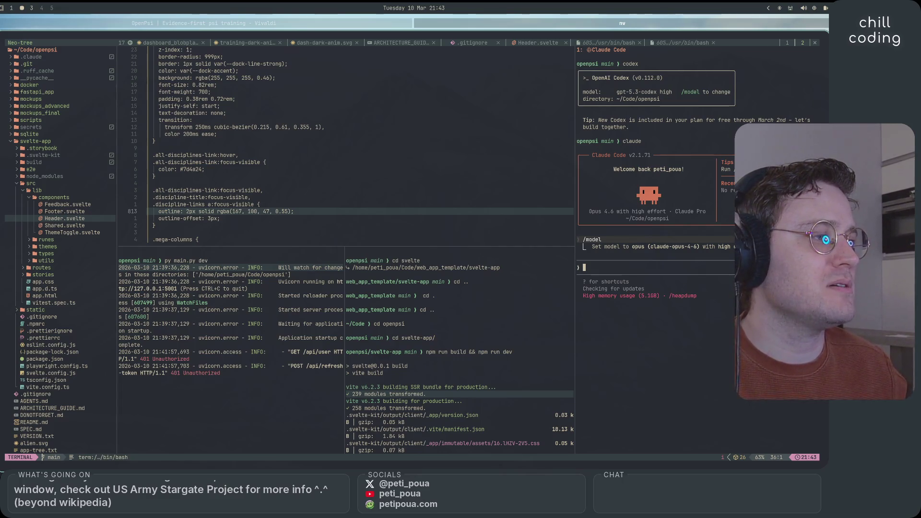
Step: Type and clear an unfinished /heapdump command, then exit Claude Code with Ctrl+C
text(/hea)
key(BackSpace)
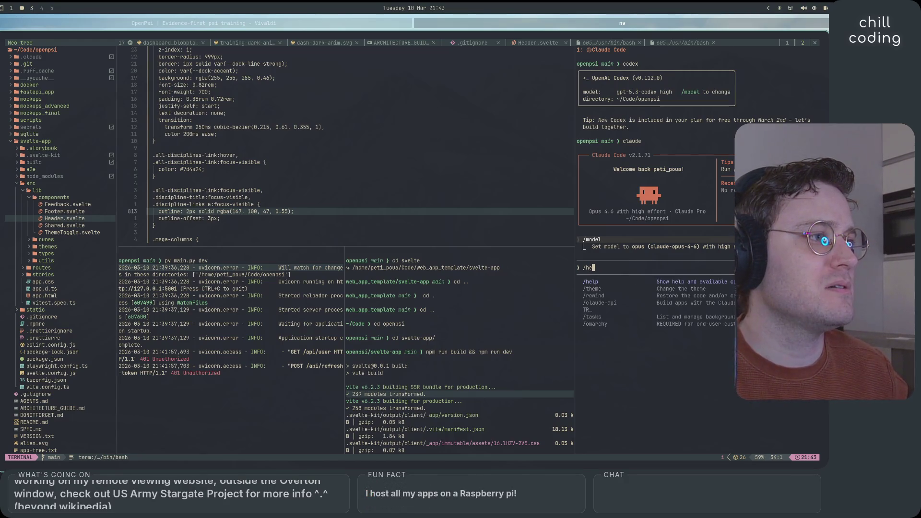
text(apdu)
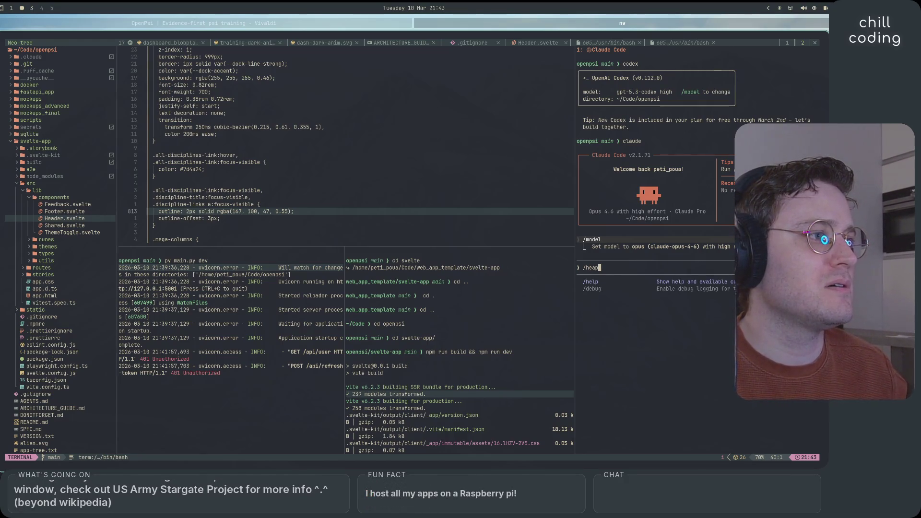
key(BackSpace)
key(BackSpace)
key(BackSpace)
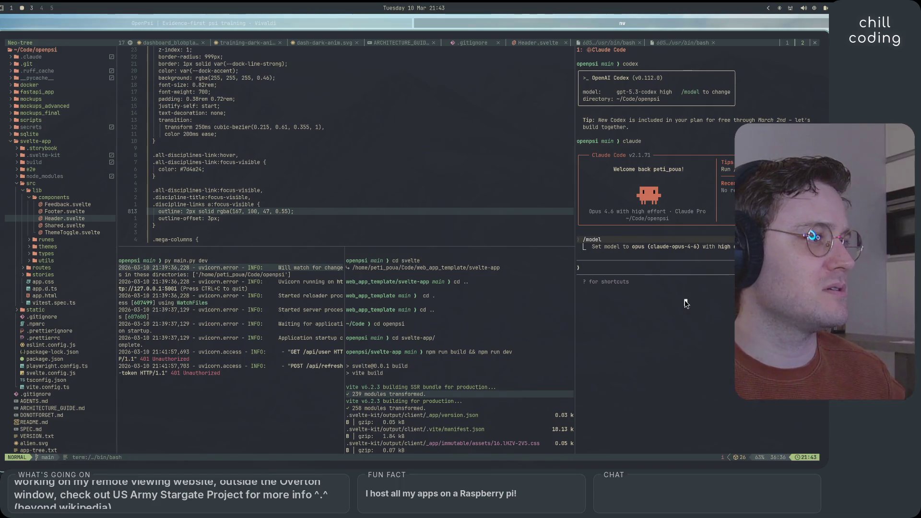
key(ctrl+c)
key(ctrl+c)
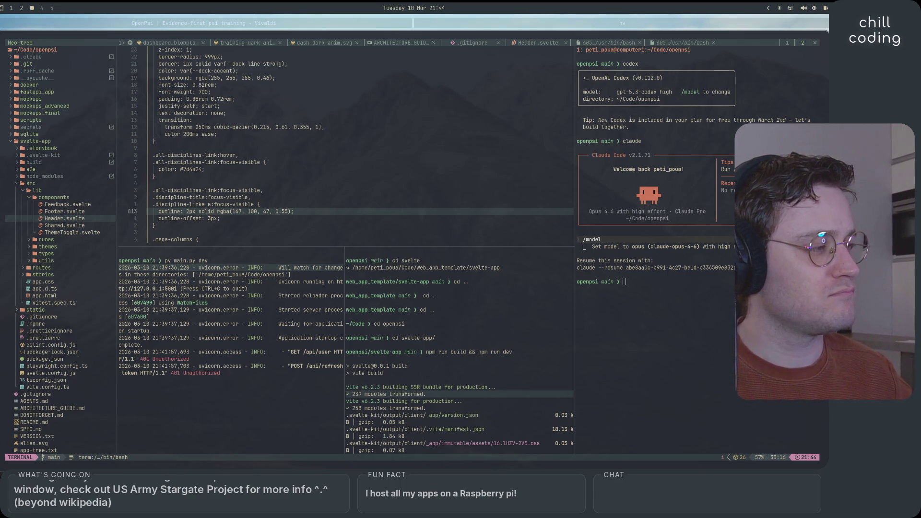
key(super+2)
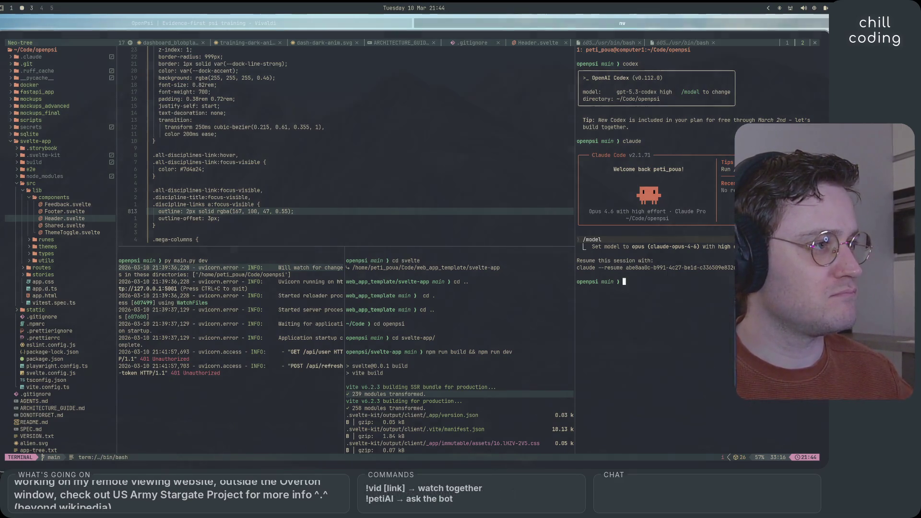
Step: Relaunch Claude Code and run /effort to check the effort level
text(claude)
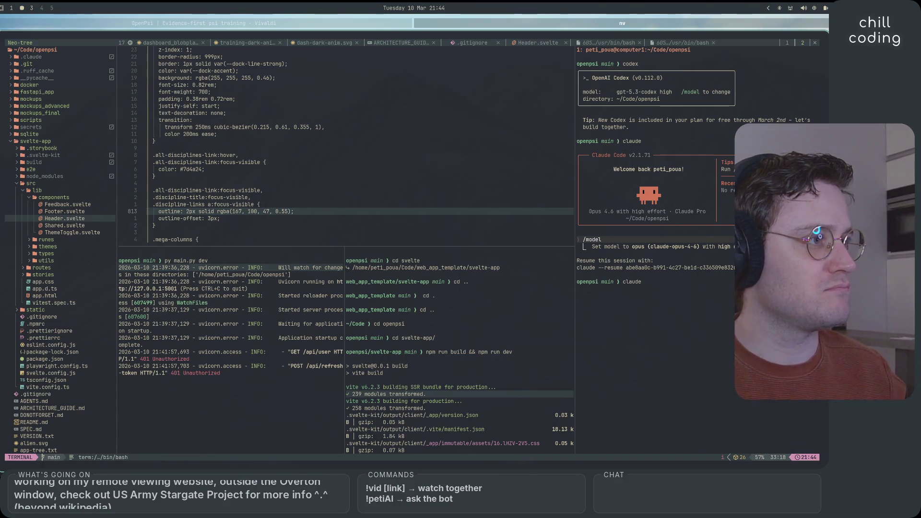
key(Return)
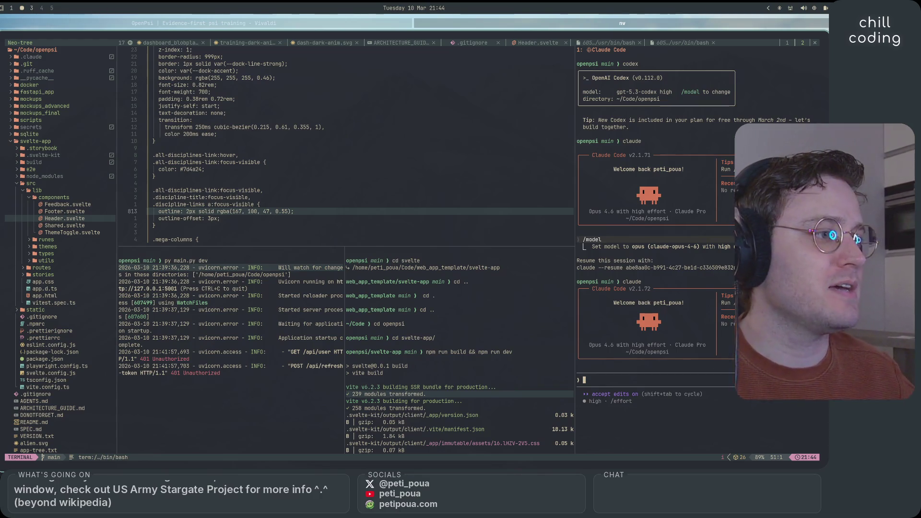
text(/eff)
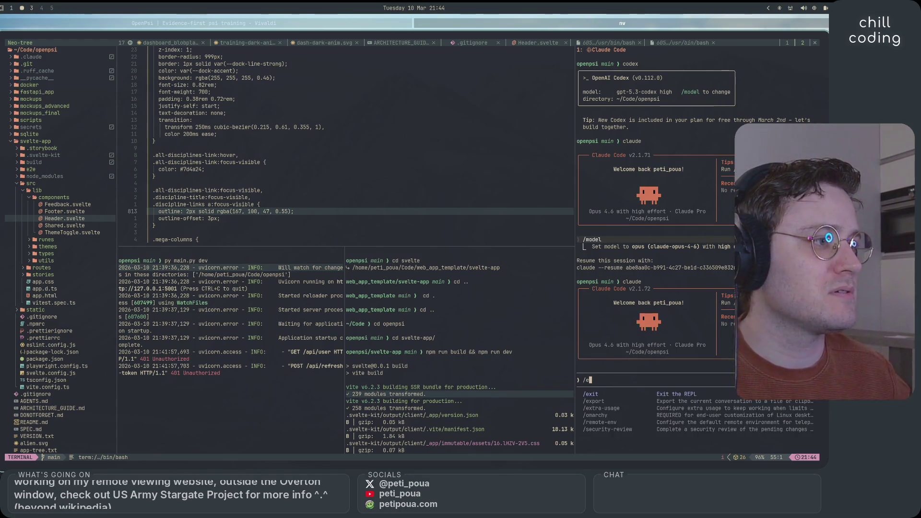
key(Return)
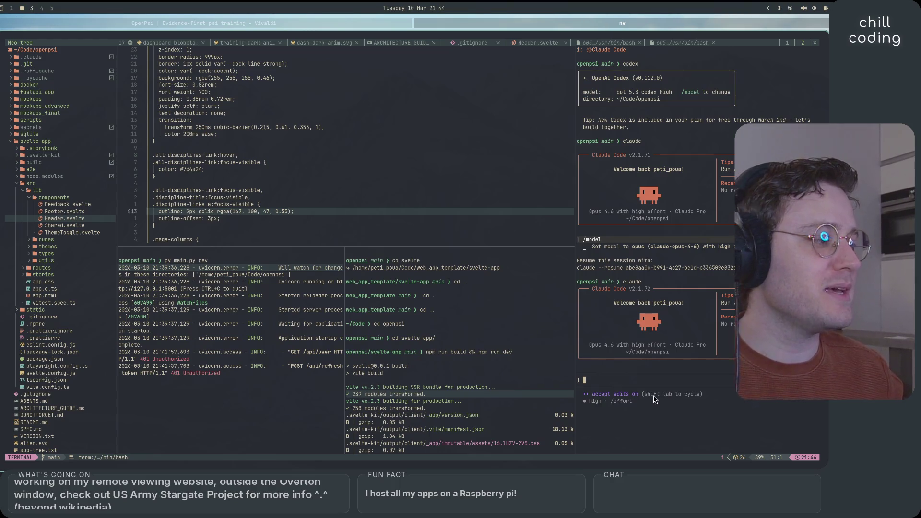
Step: Clear trial /effort and /simplify commands, reset to default mode, and begin typing 'inspect the landing page @+page.s'
text(/efffor)
key(BackSpace)
key(BackSpace)
key(BackSpace)
text(ort)
key(BackSpace)
key(BackSpace)
key(BackSpace)
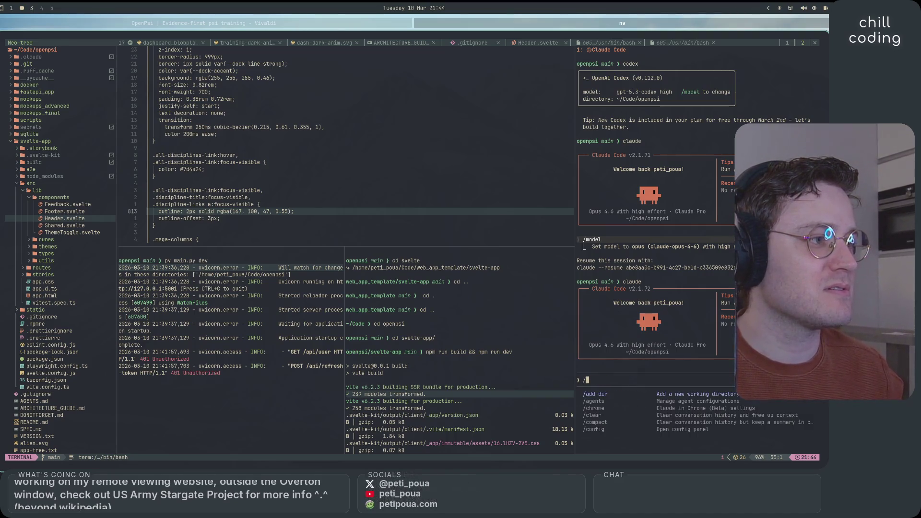
text(sim)
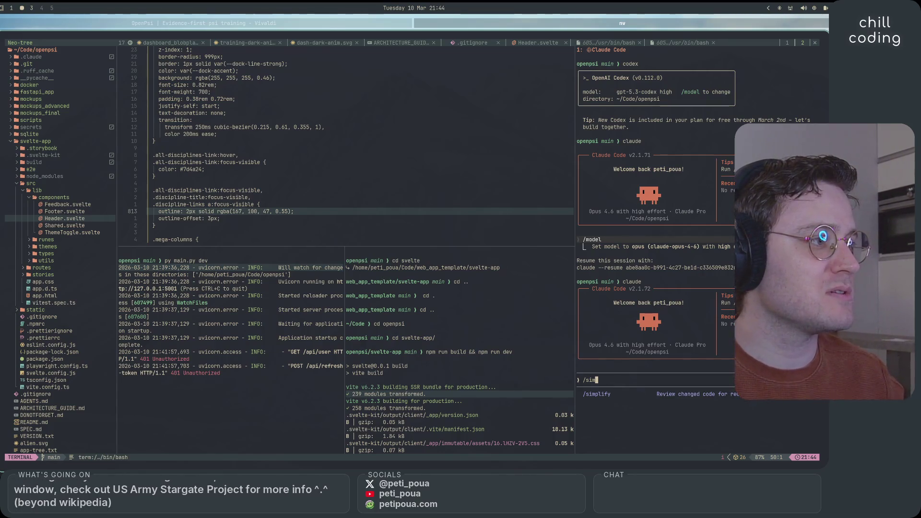
key(BackSpace)
key(BackSpace)
key(BackSpace)
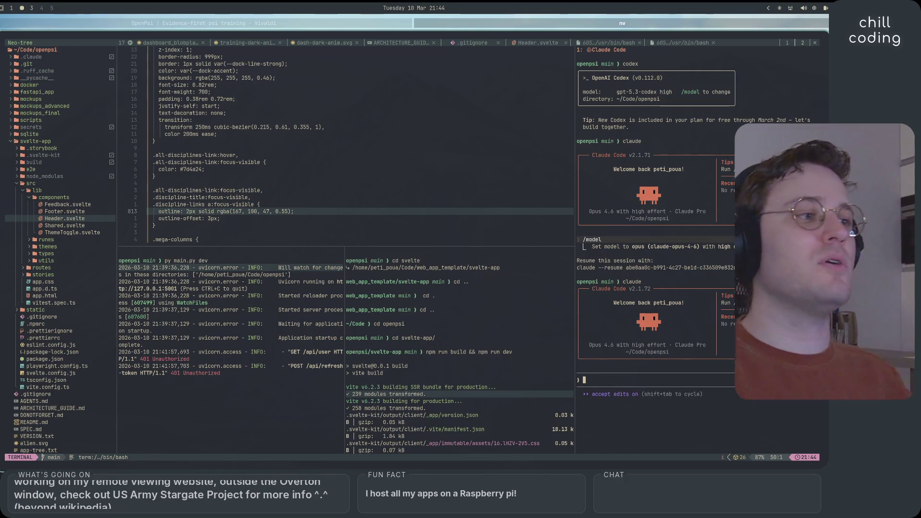
key(shift+Tab)
key(shift+Tab)
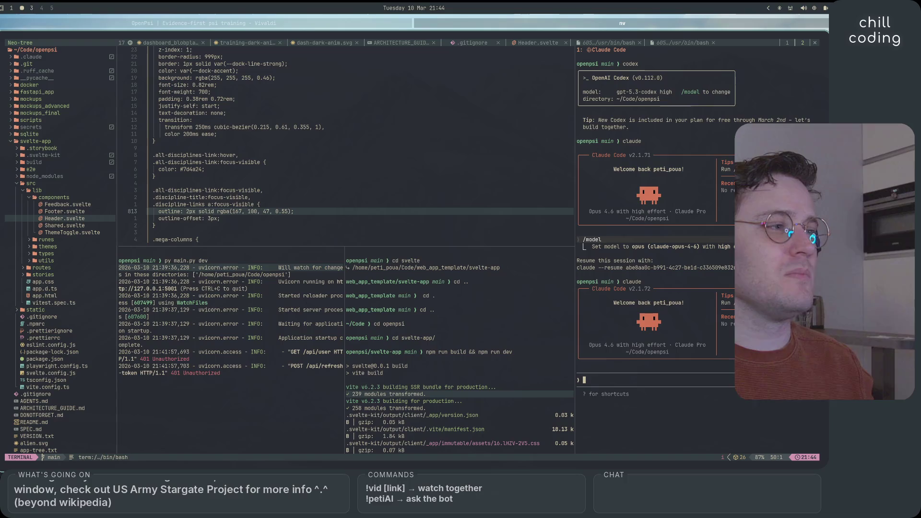
text(i)
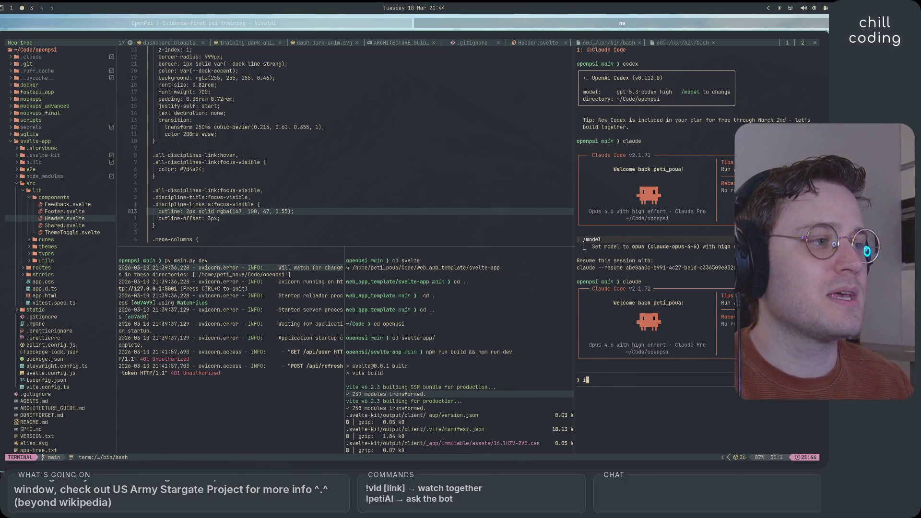
text(nspect)
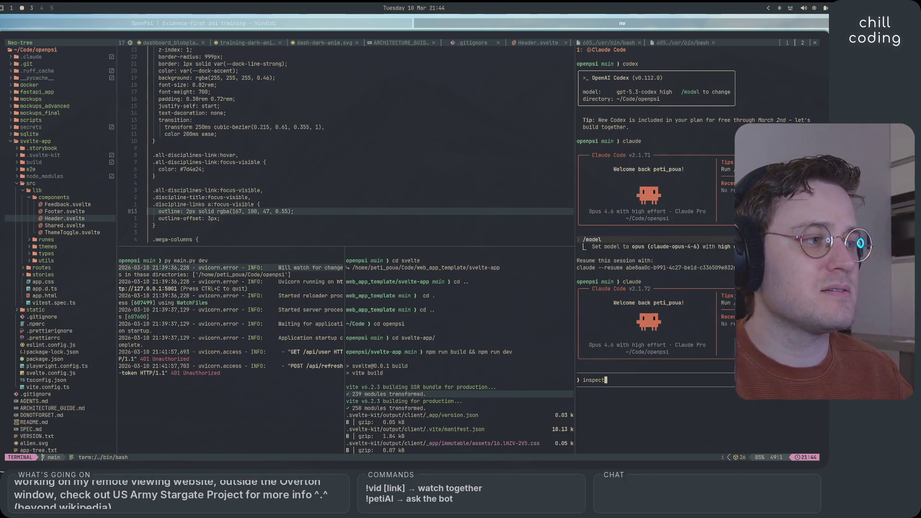
text( the landing page )
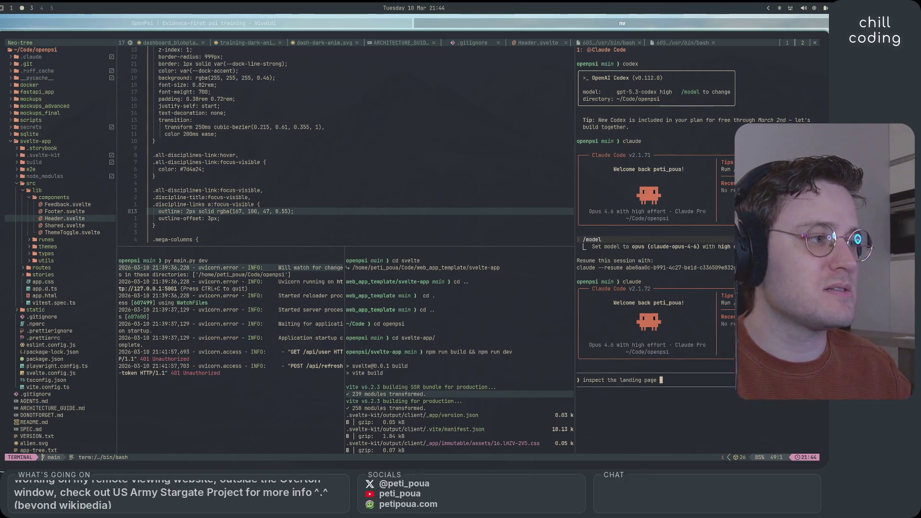
text(@+page.s)
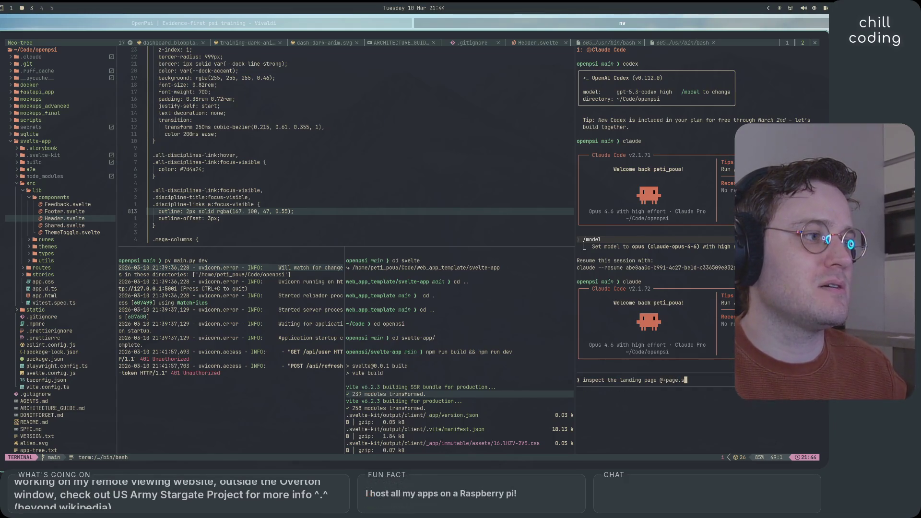
Step: Insert the +page.svelte file reference and ask what could be enhanced in terms of UI
key(Left)
key(Left)
key(Left)
key(BackSpace)
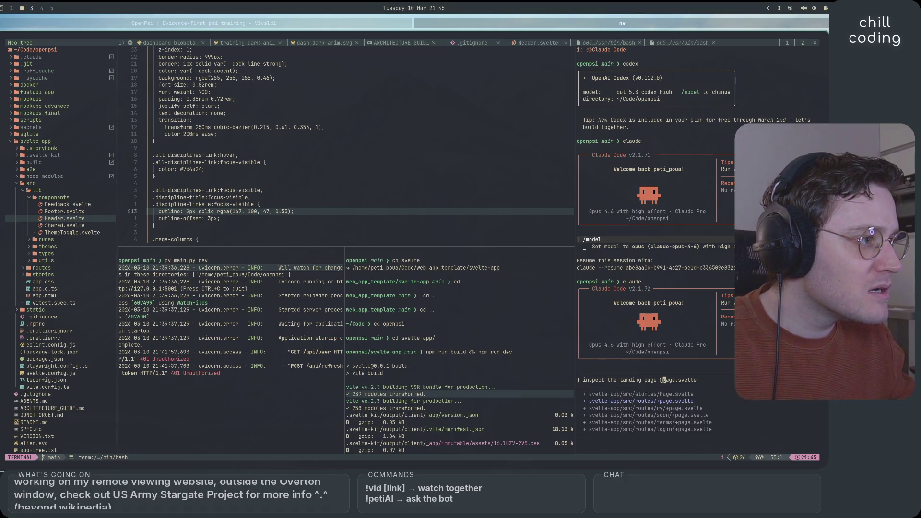
key(Tab)
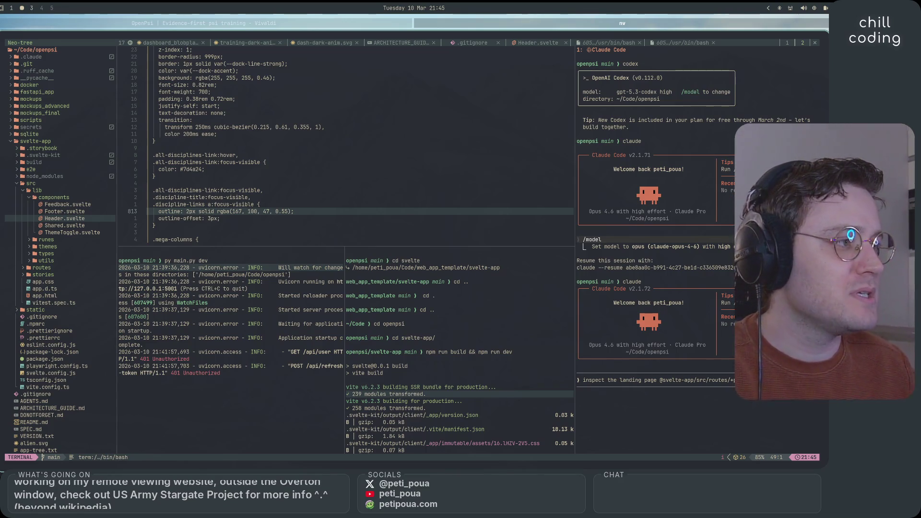
text(what could be enhanced )
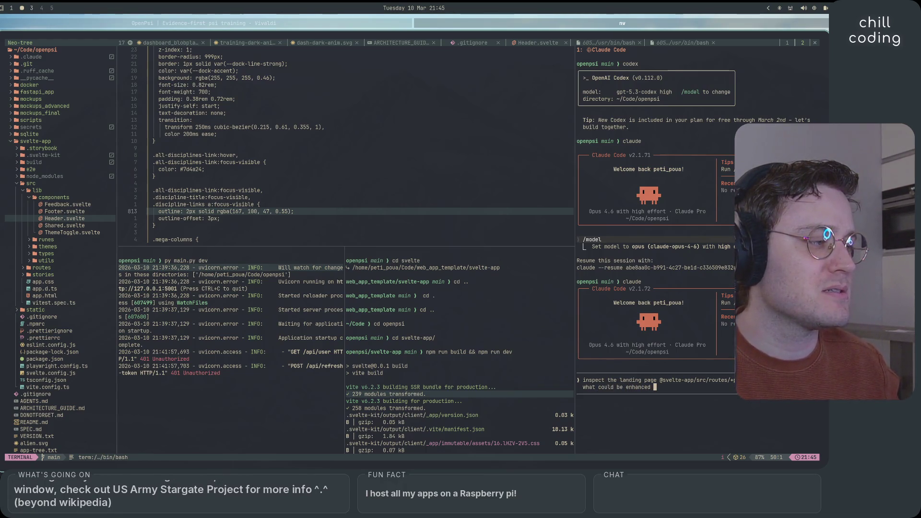
text(in terms u)
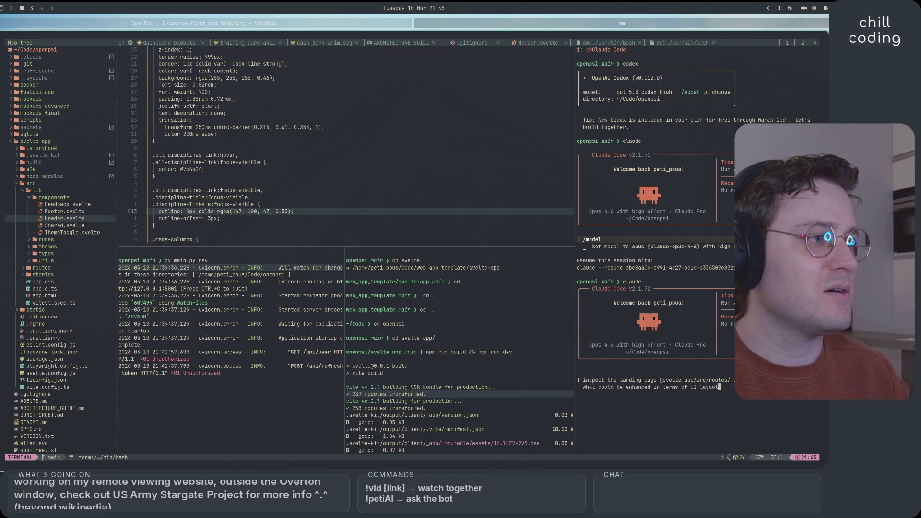
Step: Return to the Claude Code prompt after a workspace detour, add 'and s', then switch to Vivaldi
key(super+3)
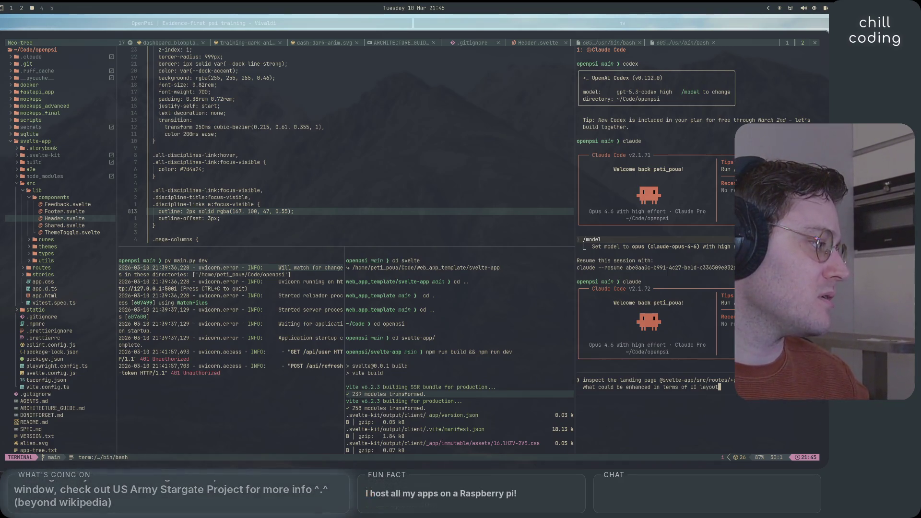
click(801, 379)
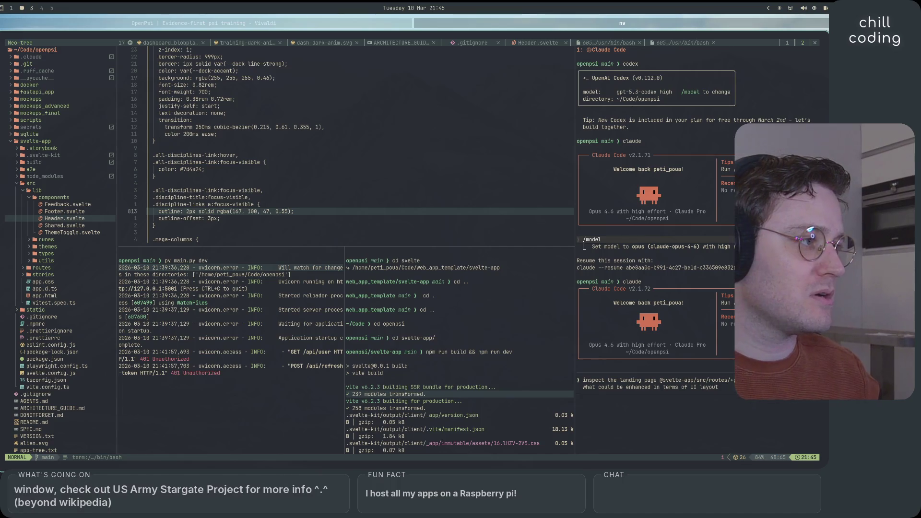
key(i)
text( and )
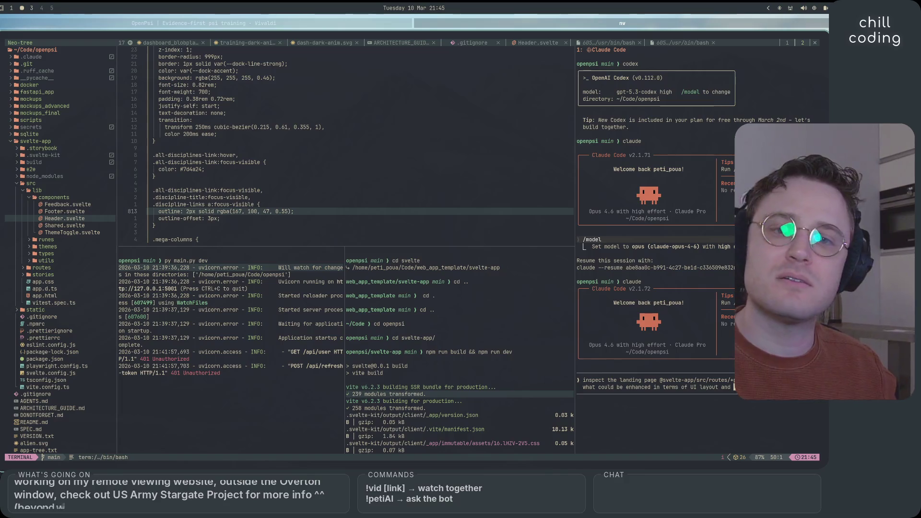
text(s)
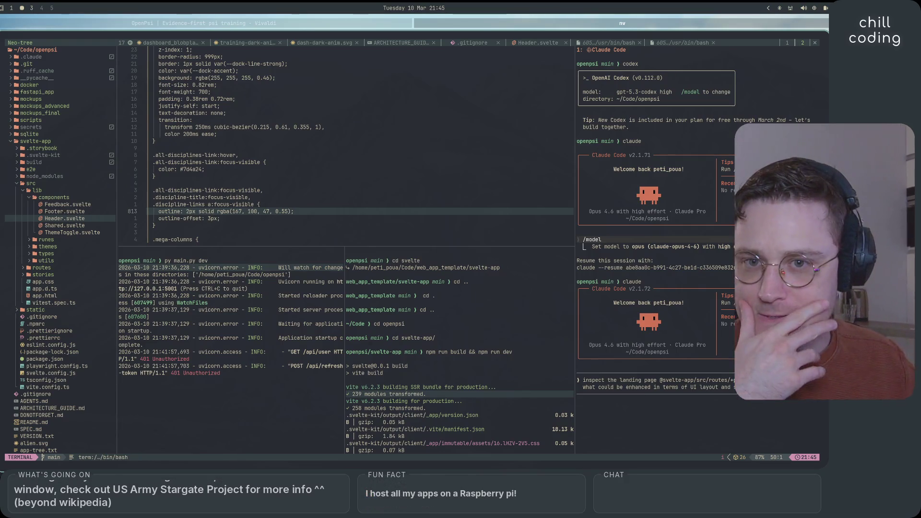
key(super+Left)
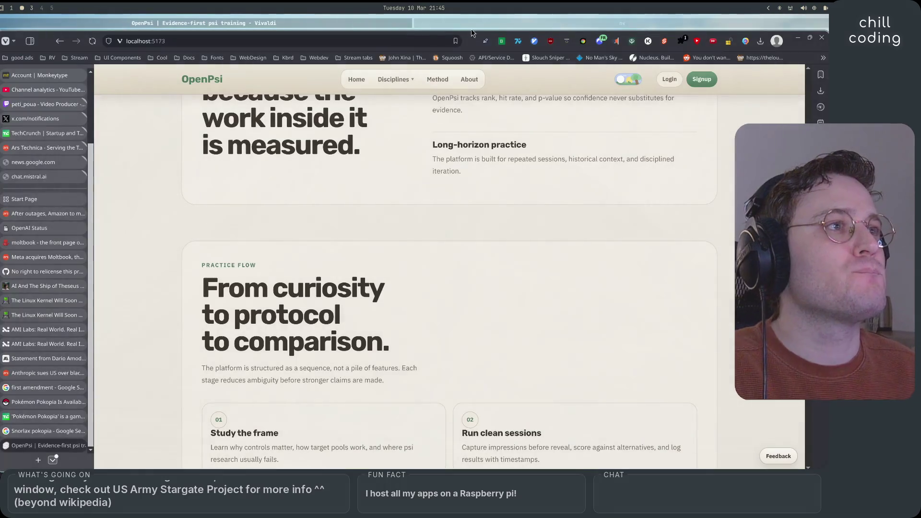
scroll(540, 201, up, 10)
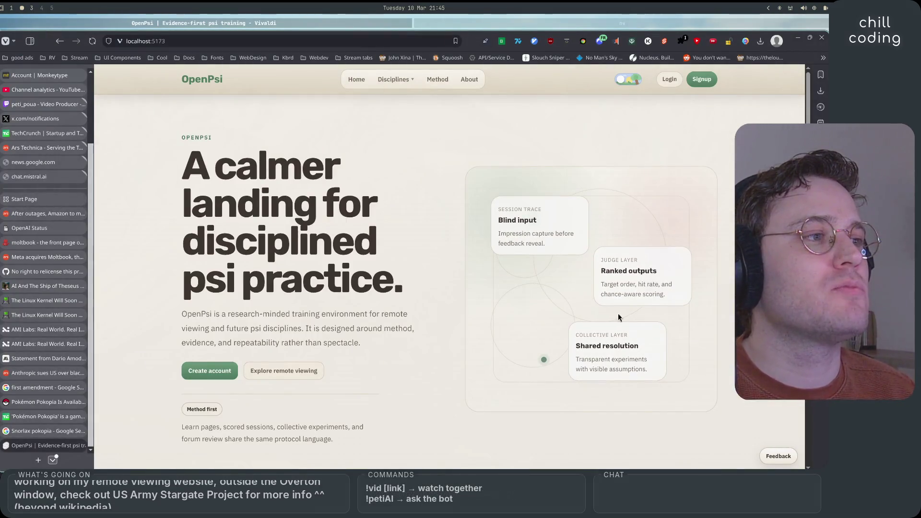
click(516, 25)
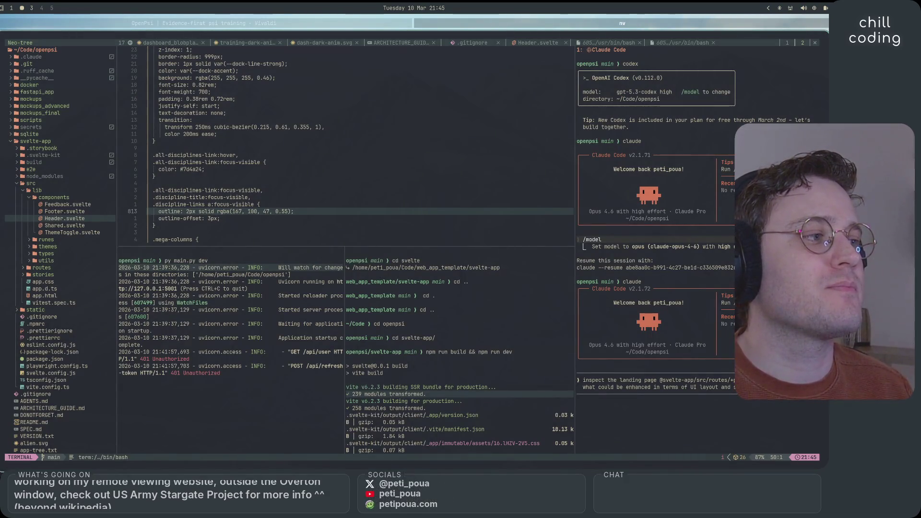
Step: Add 'alternatives' to the Claude prompt, briefly open and close lazygit, then switch to Vivaldi
text(alternatives)
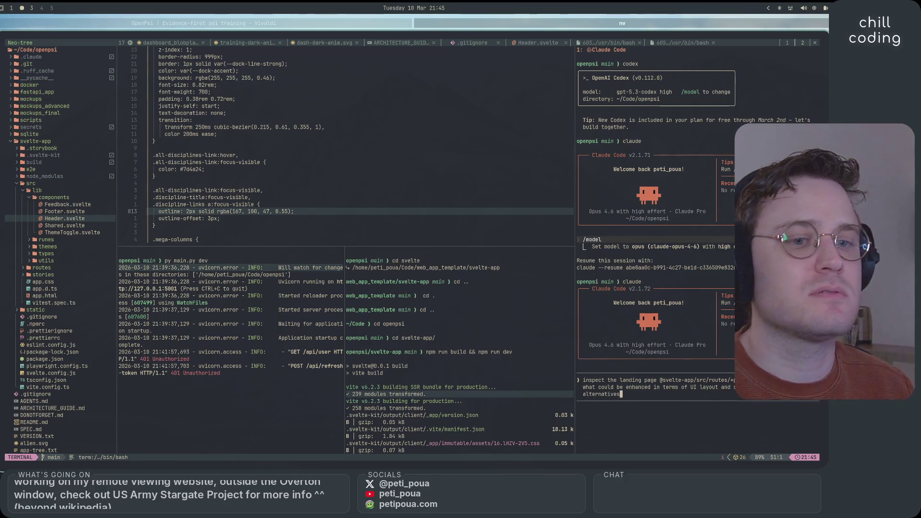
click(477, 221)
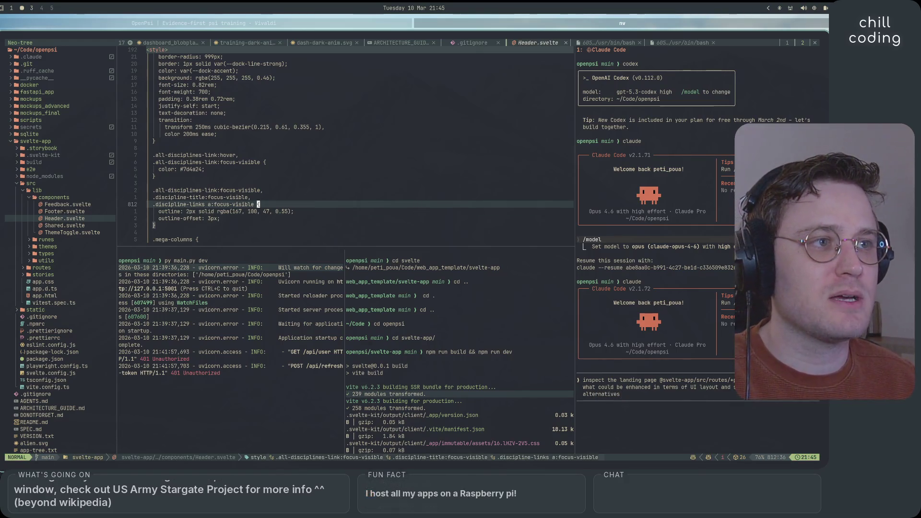
key(space)
key(g)
key(g)
key(q)
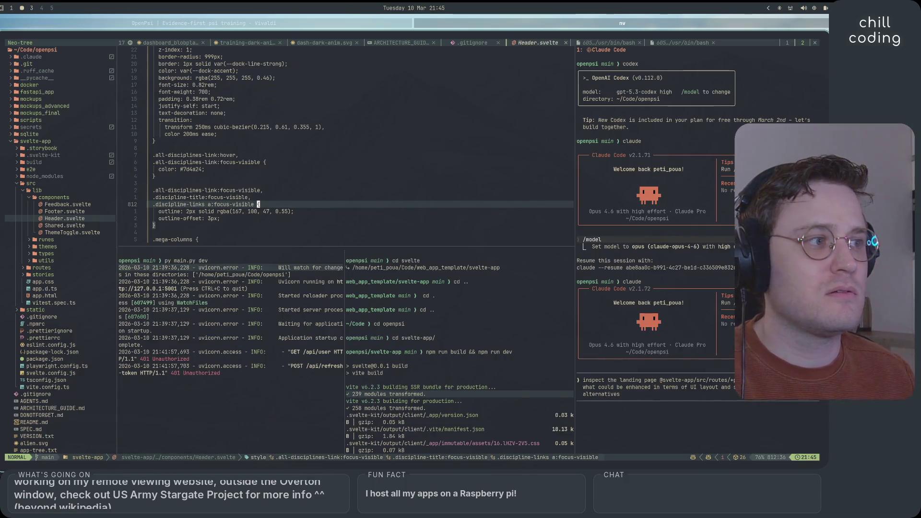
click(651, 396)
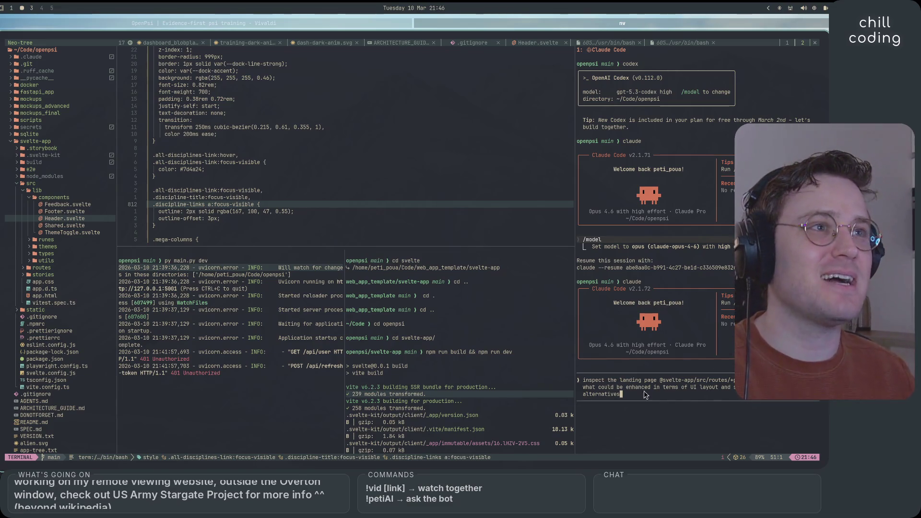
key(super+Left)
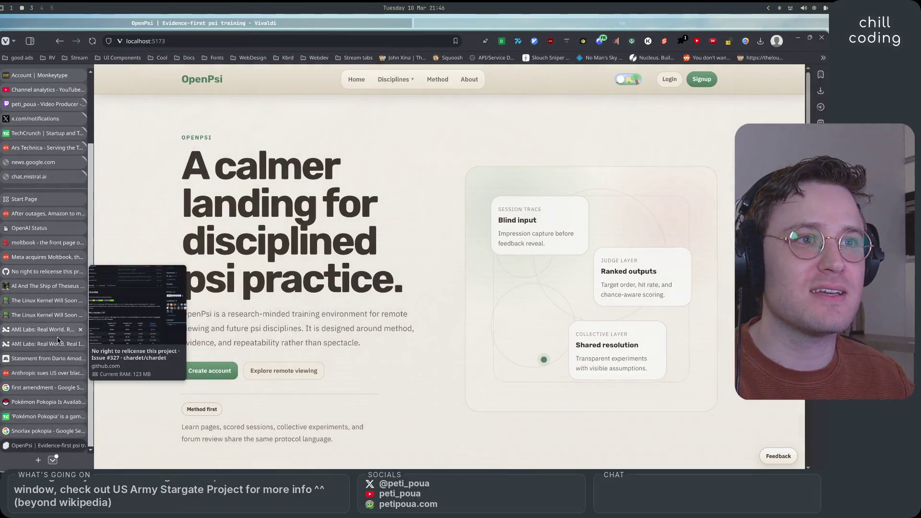
Step: On X, go from Notifications to the profile's Replies and open the Gemini 3.1 Pro reply
scroll(56, 339, up, 3)
click(34, 204)
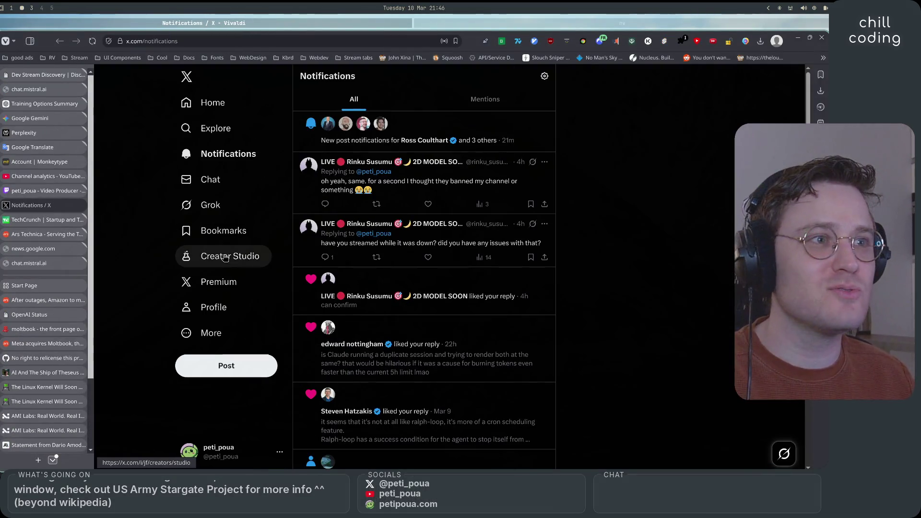
click(216, 307)
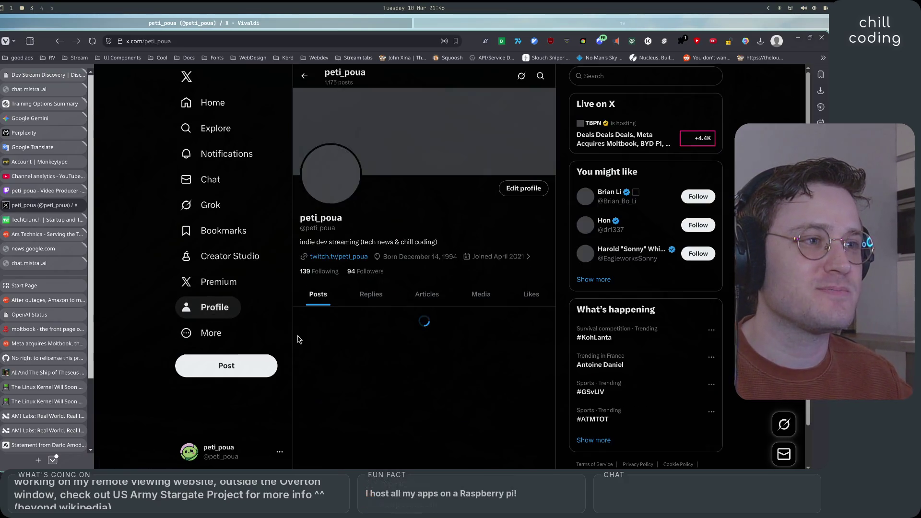
click(359, 294)
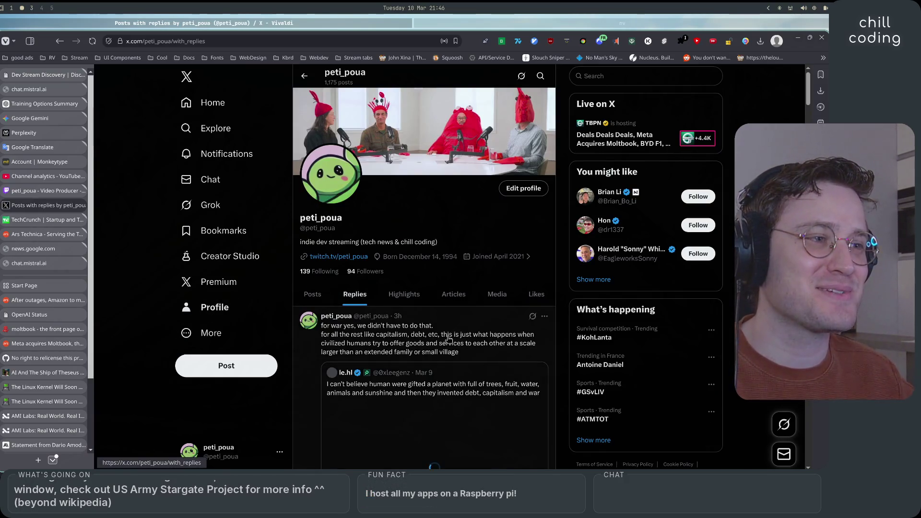
scroll(449, 339, down, 8)
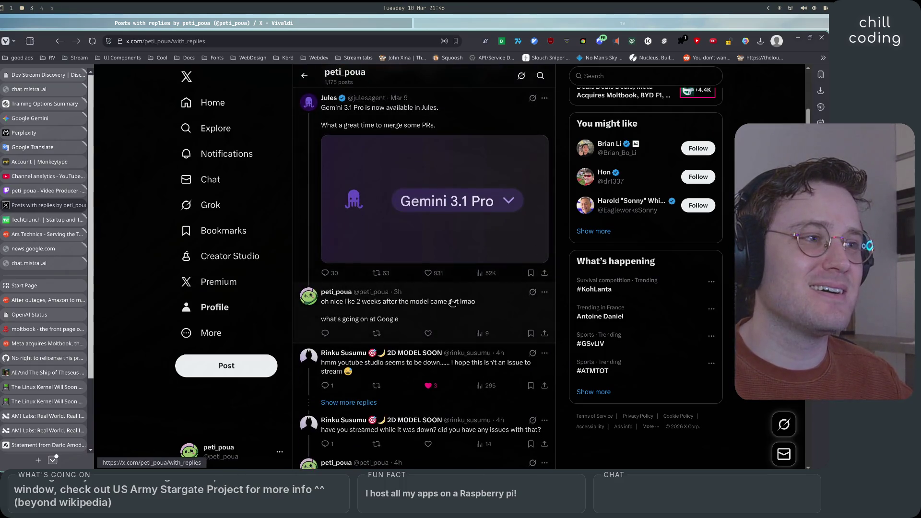
click(452, 302)
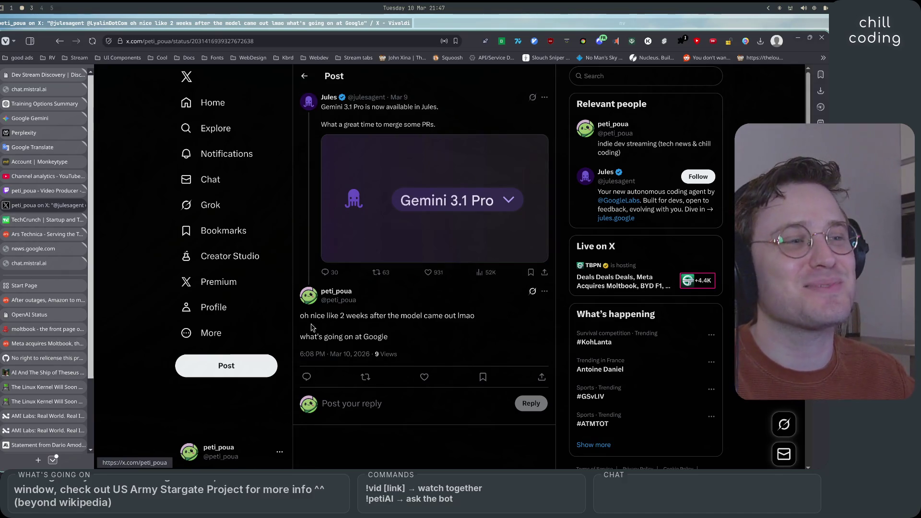
Step: Highlight the reply's first line and its 'what's going on at Google' line
drag(298, 317, 484, 323)
click(484, 322)
drag(302, 349, 390, 338)
click(365, 346)
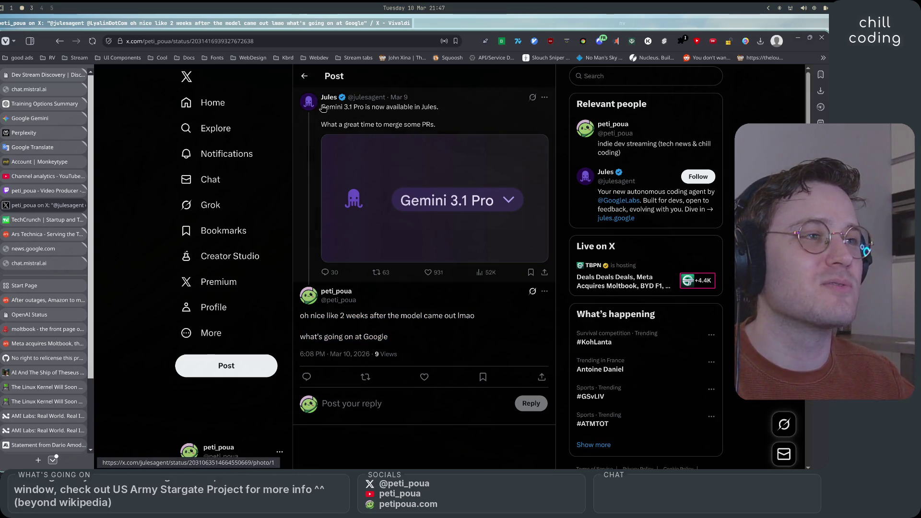
Step: Return to the replies feed, open the Anthropic statement, and switch back to Neovim
click(311, 78)
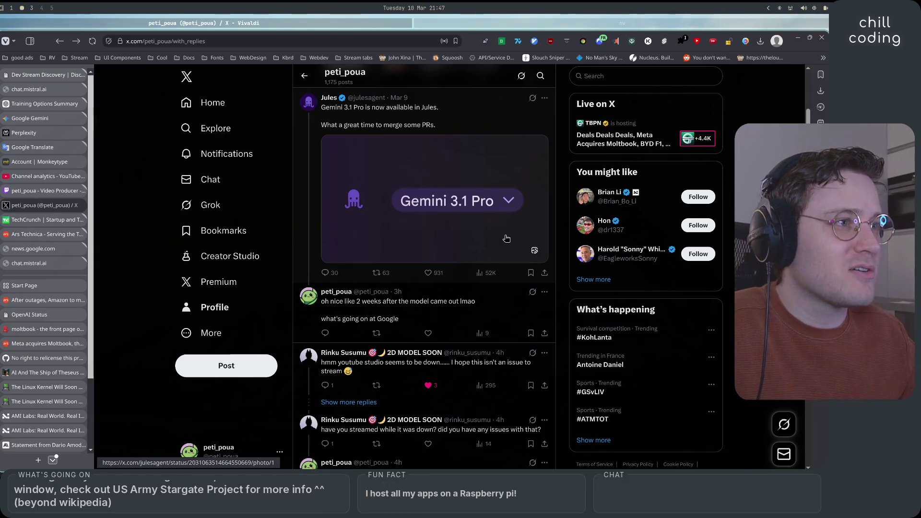
scroll(506, 238, down, 3)
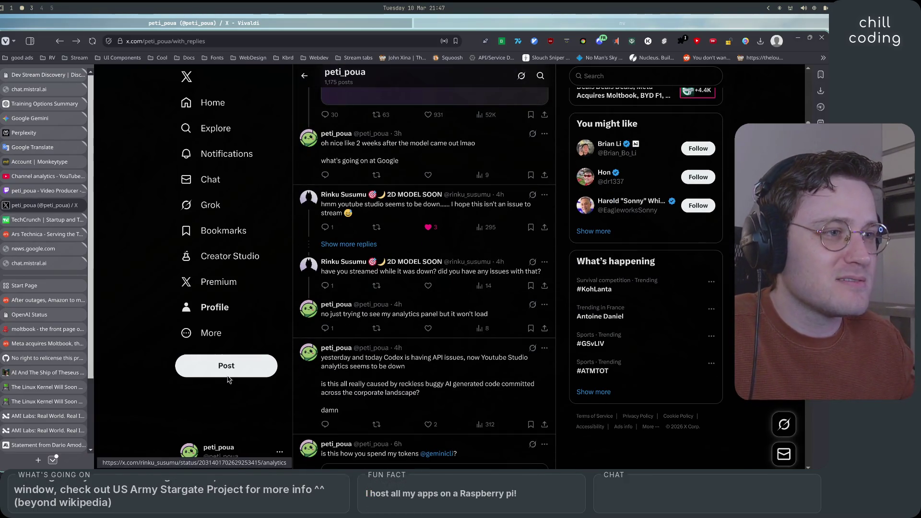
click(34, 449)
click(486, 25)
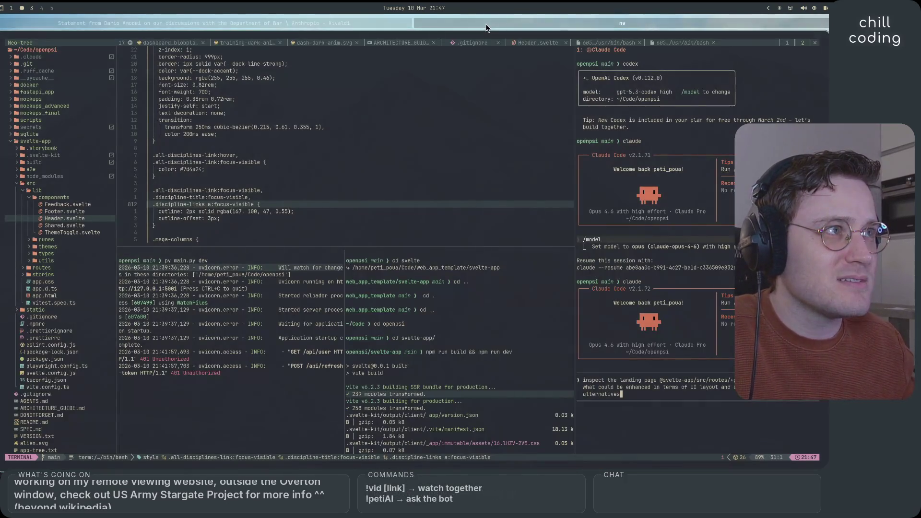
Step: Back in Vivaldi, view the OpenPsi landing page, then search 'jules' in a new tab
click(386, 25)
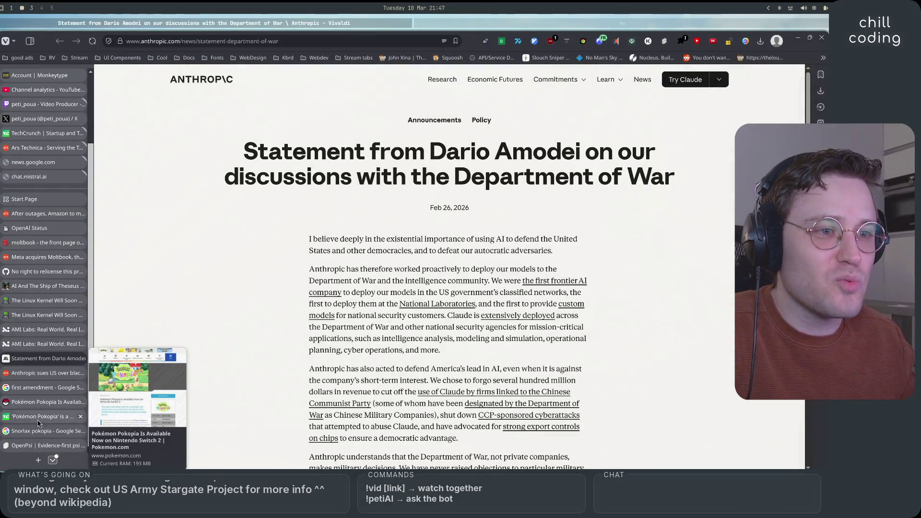
click(41, 446)
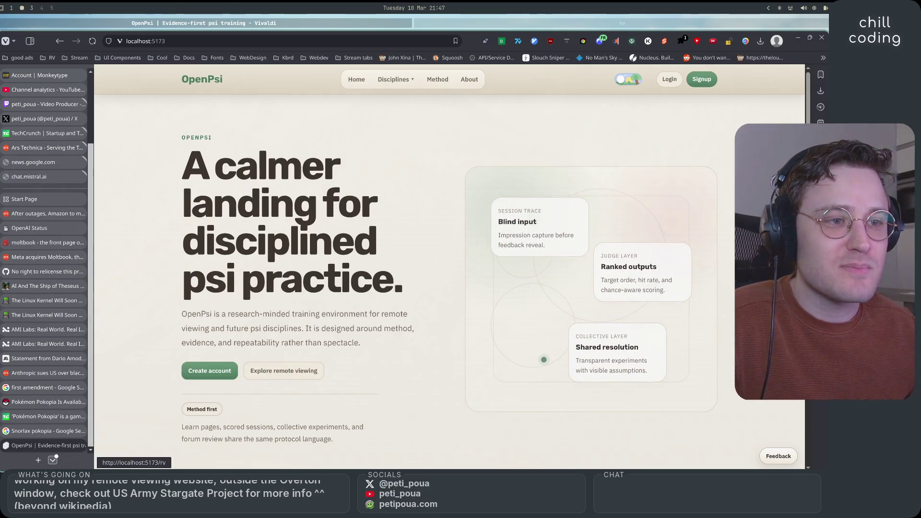
click(38, 461)
text(jules)
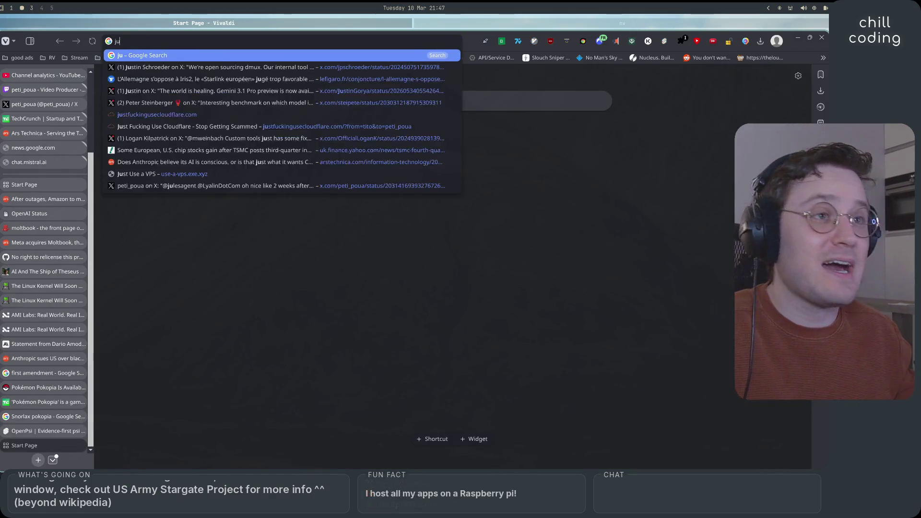
key(Return)
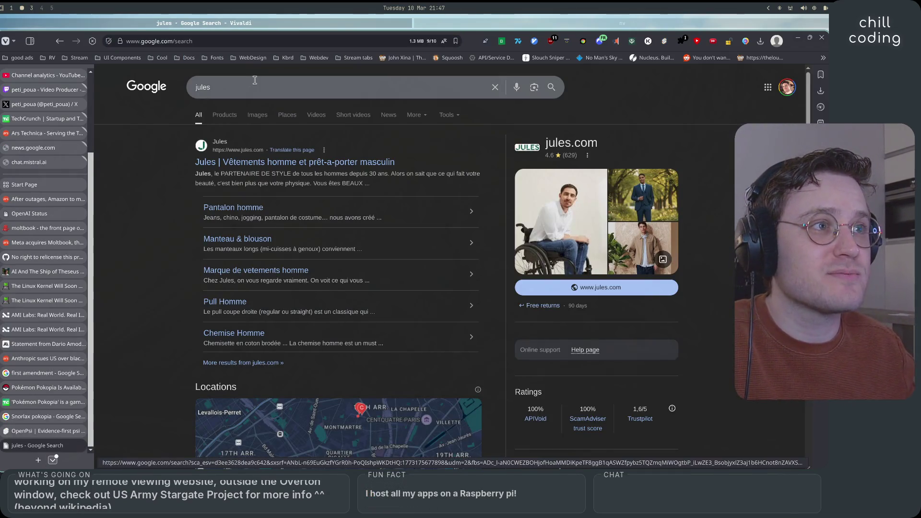
Step: Refine the Google search to 'jules google'
click(259, 90)
text(google)
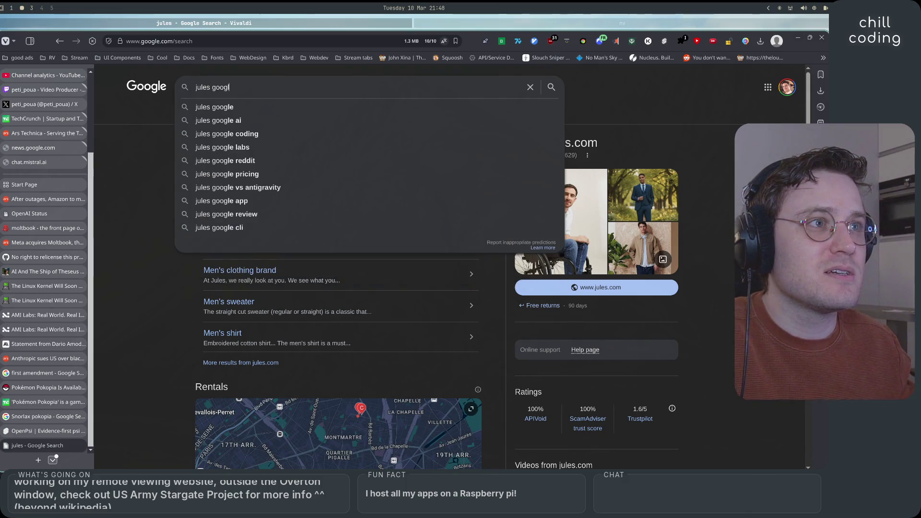
key(Return)
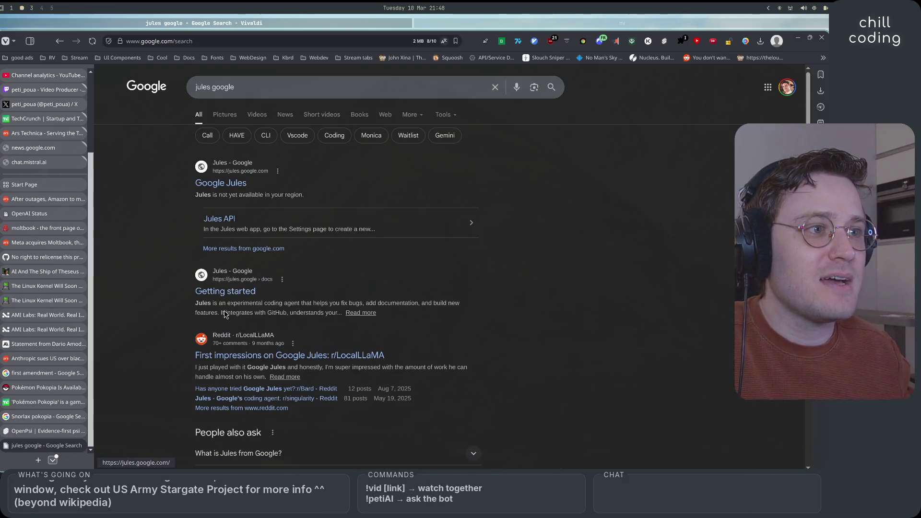
click(227, 292)
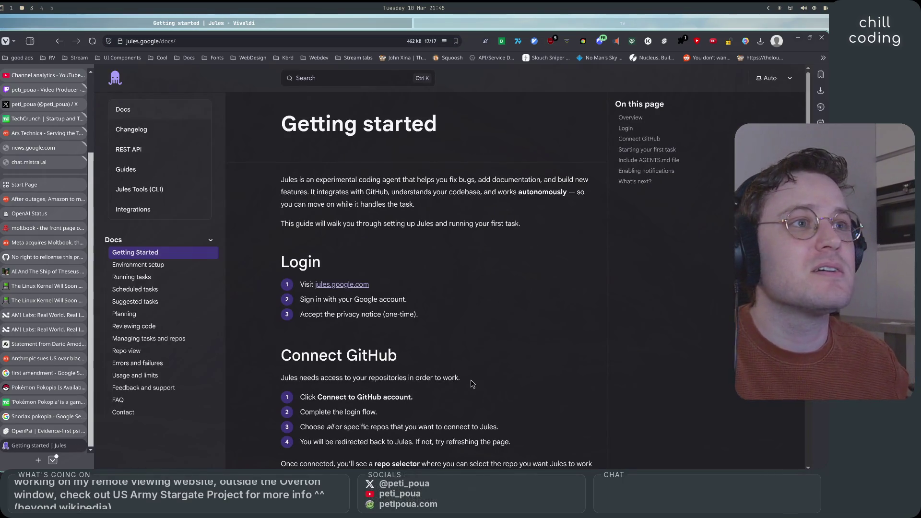
scroll(313, 354, down, 20)
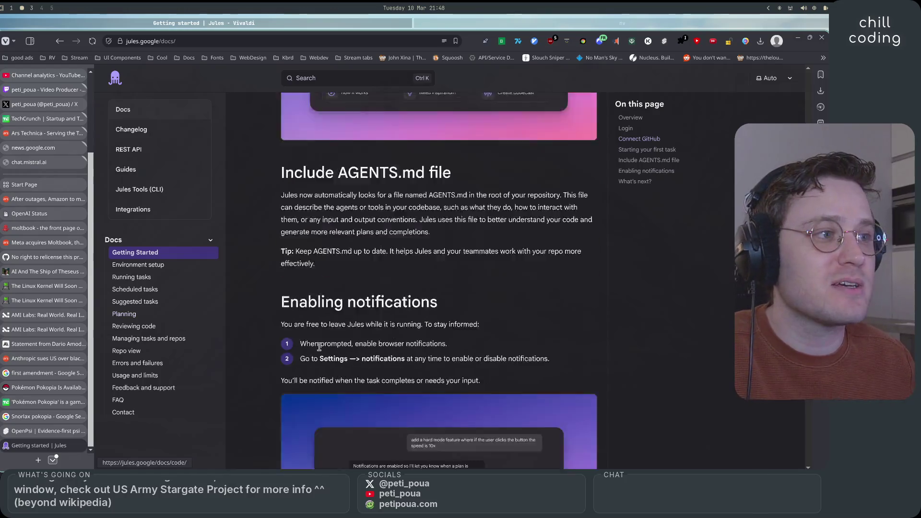
key(Home)
scroll(314, 357, down, 15)
scroll(315, 356, up, 15)
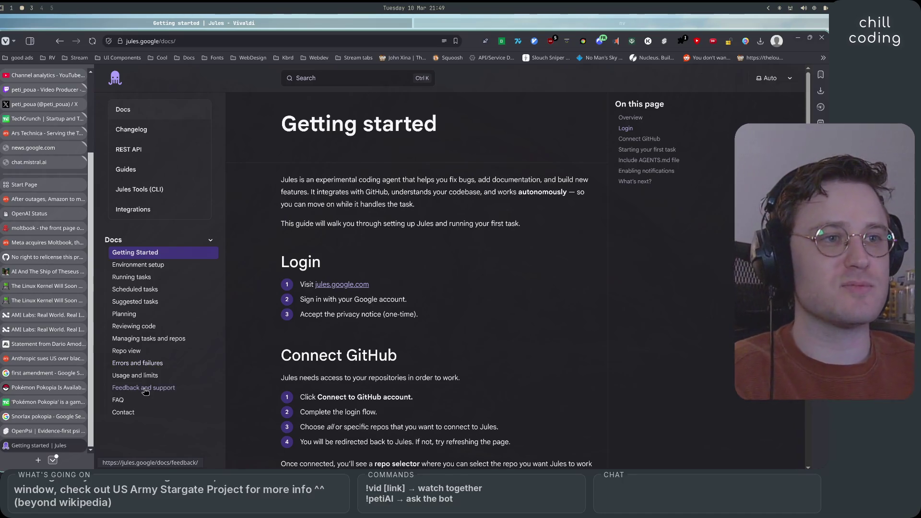
scroll(198, 319, down, 2)
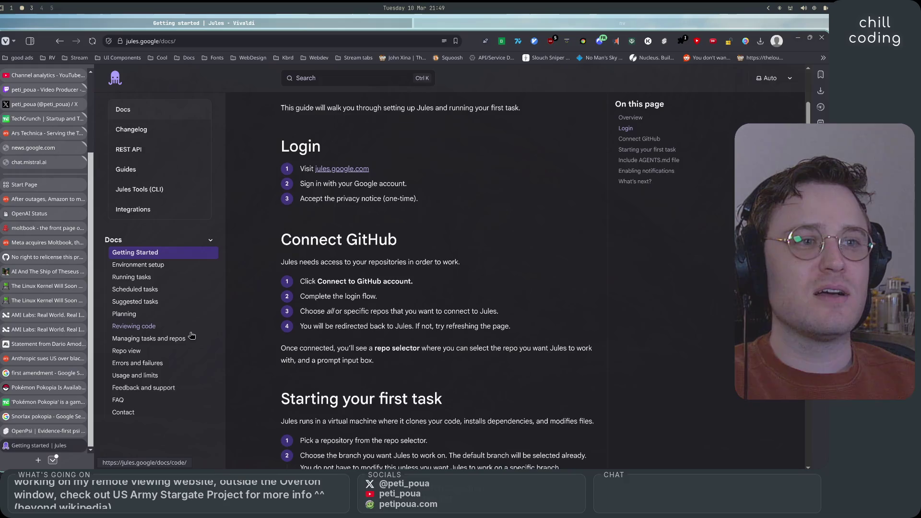
scroll(376, 393, down, 8)
scroll(376, 393, down, 5)
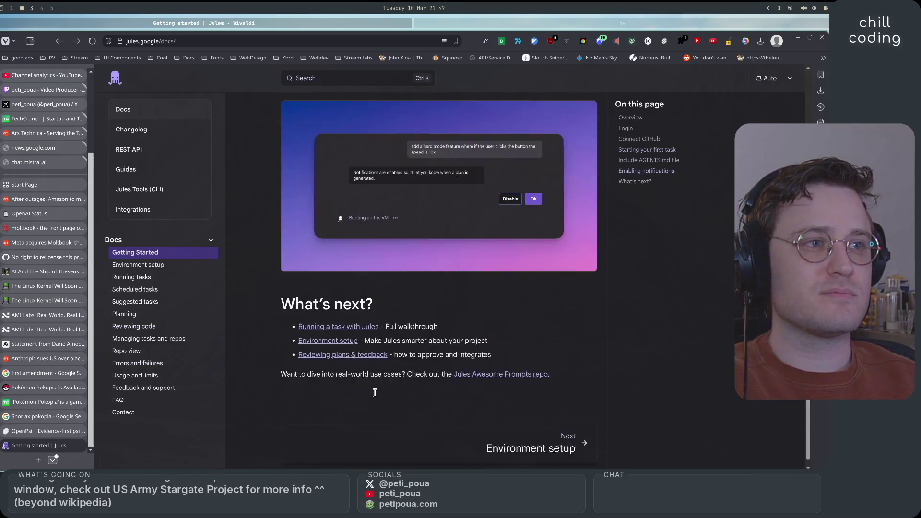
key(Home)
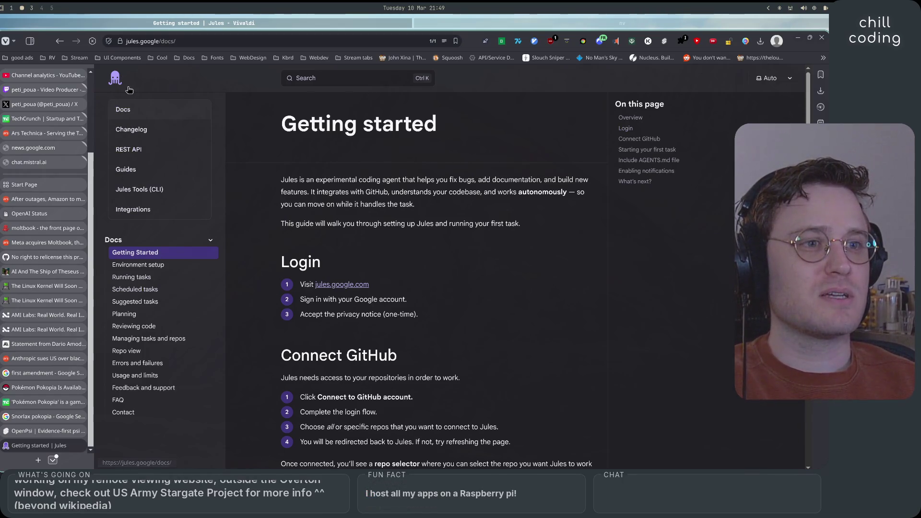
scroll(303, 395, down, 10)
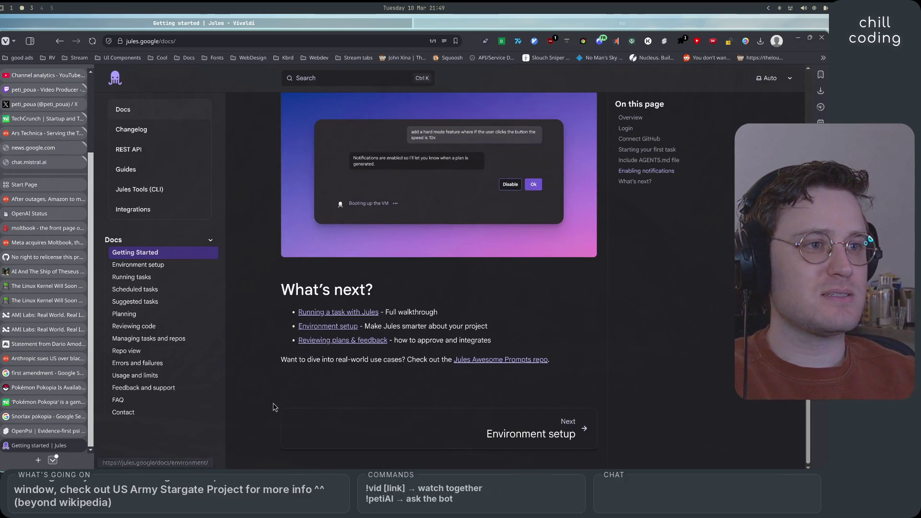
click(67, 42)
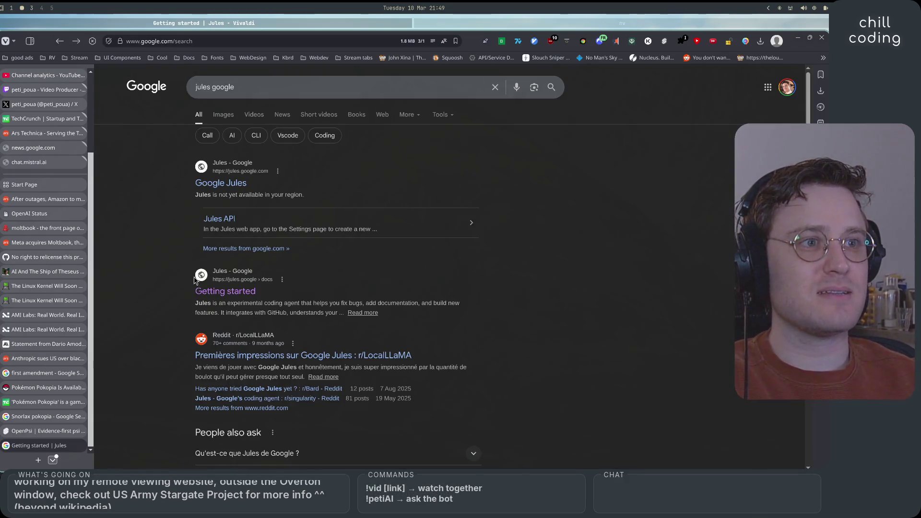
Step: Open the Google Jules site, check its task start modes, and begin connecting a GitHub account
click(234, 181)
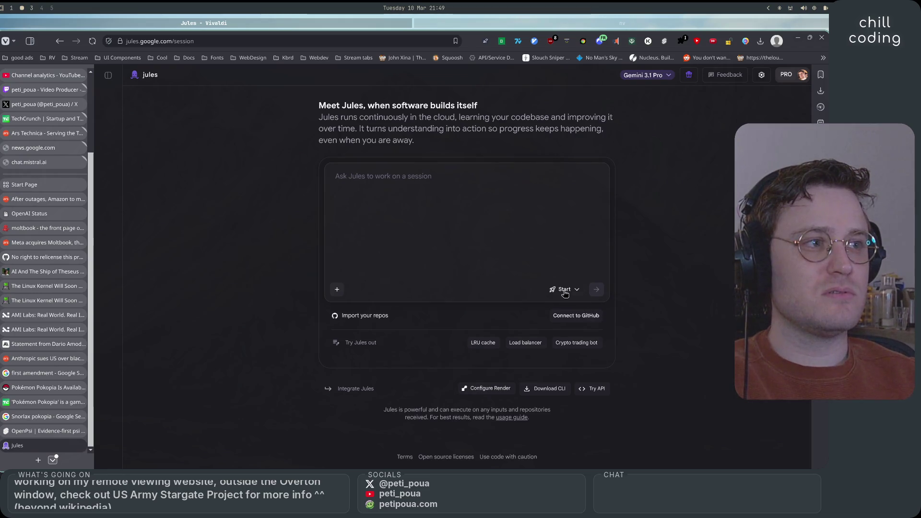
click(566, 291)
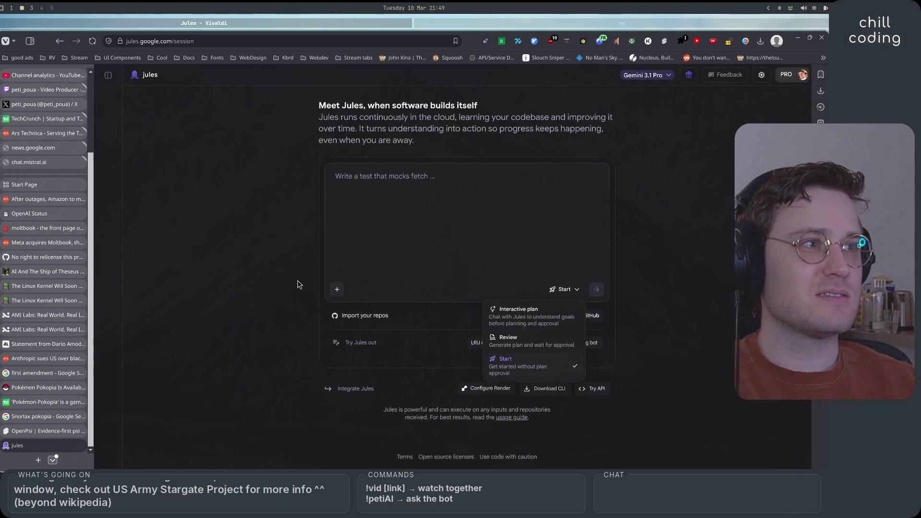
click(232, 257)
mouse_move(323, 121)
mouse_down()
mouse_move(566, 120)
mouse_move(627, 124)
mouse_move(370, 130)
mouse_move(643, 133)
mouse_up()
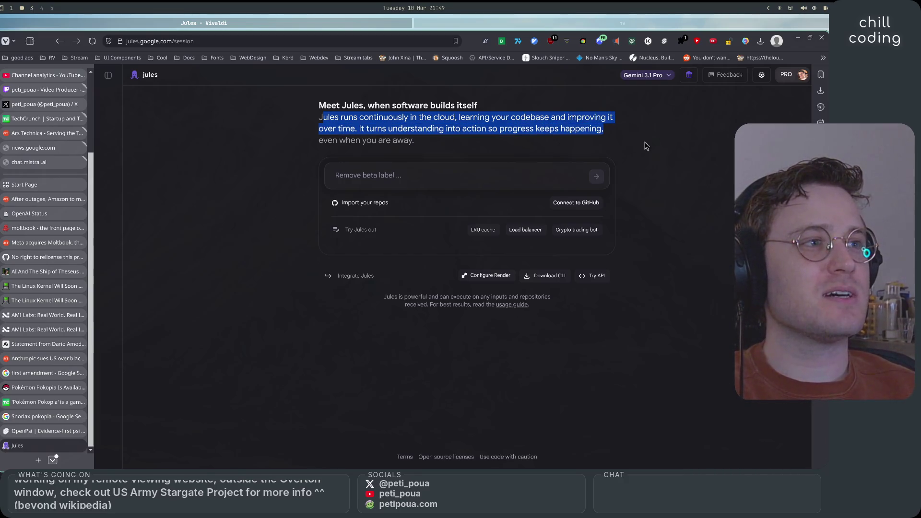
text(He)
click(564, 207)
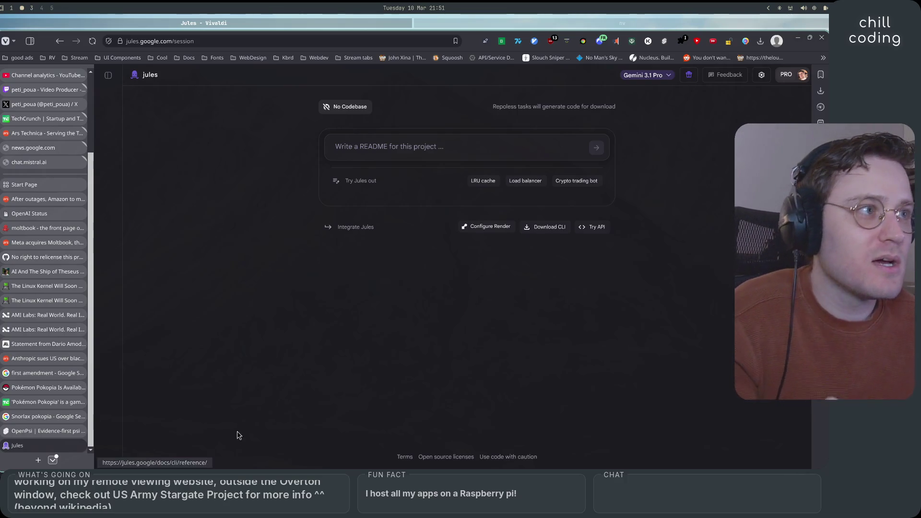
Step: Paste the copied prnt.sc link into a new tab and view the Lightshot screenshot
click(38, 461)
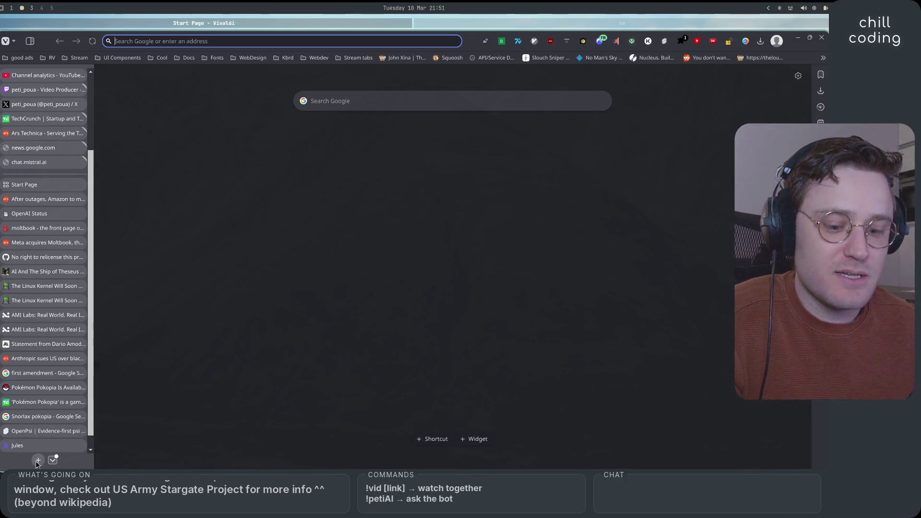
text(vhttps://prnt.sc/ZPiOvZ0OpdJ)
key(ctrl+v)
key(Home)
key(Delete)
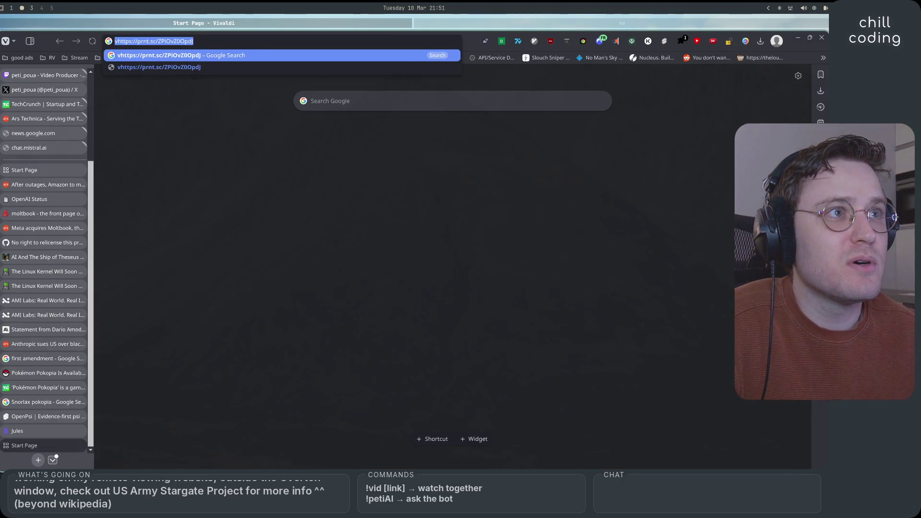
key(Return)
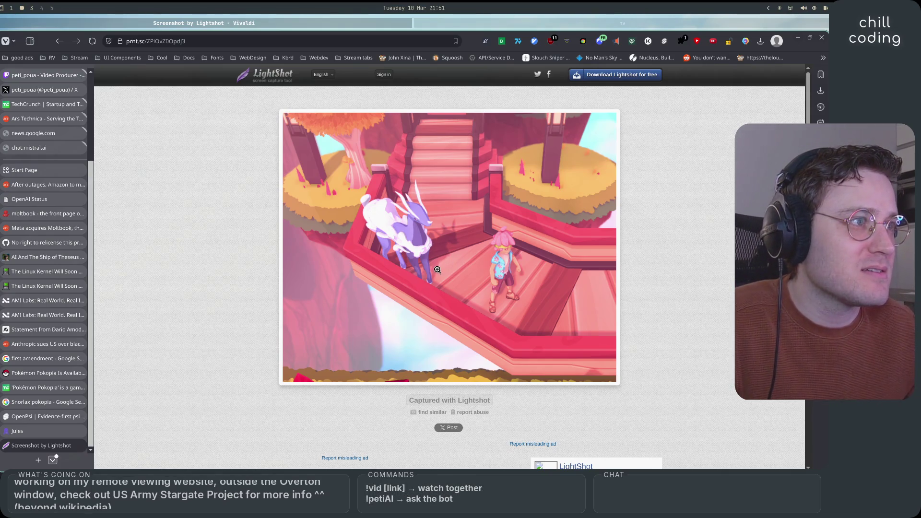
scroll(521, 259, down, 3)
scroll(489, 345, up, 3)
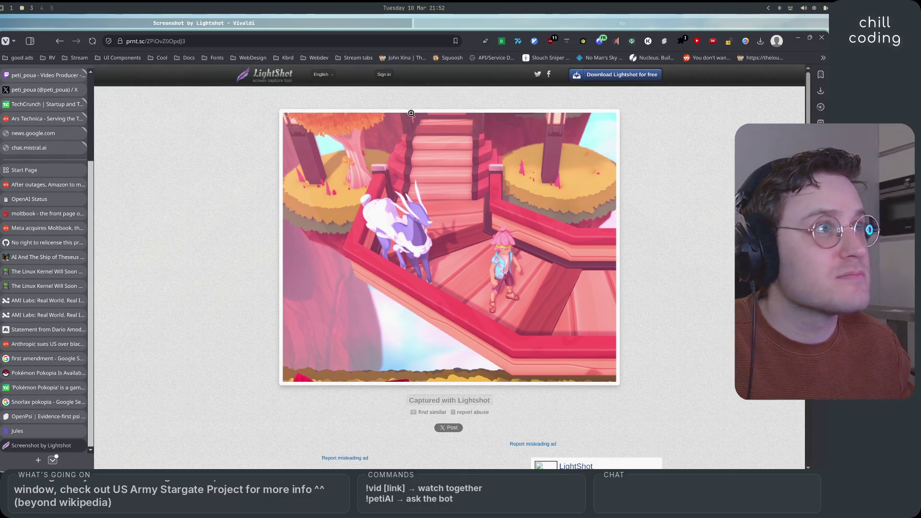
Step: Glance at the Neovim workspace, then return to the Jules tab in Vivaldi
click(429, 28)
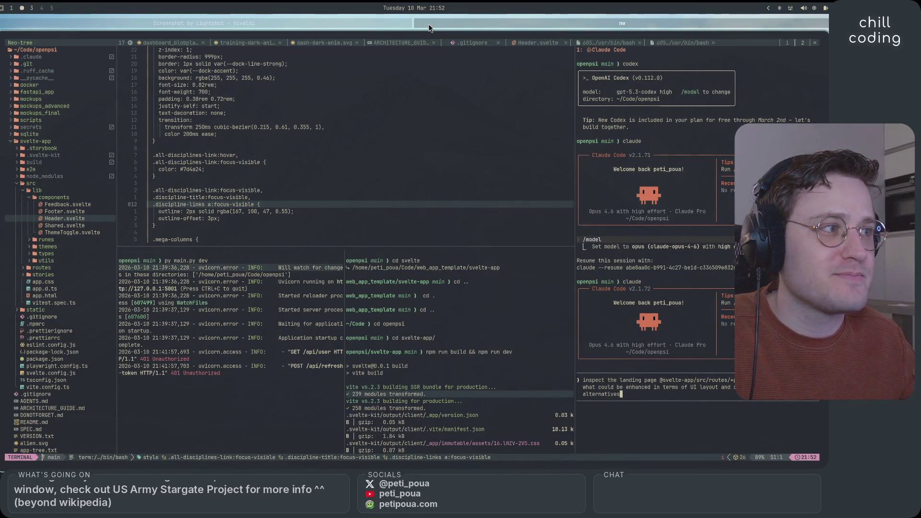
click(350, 27)
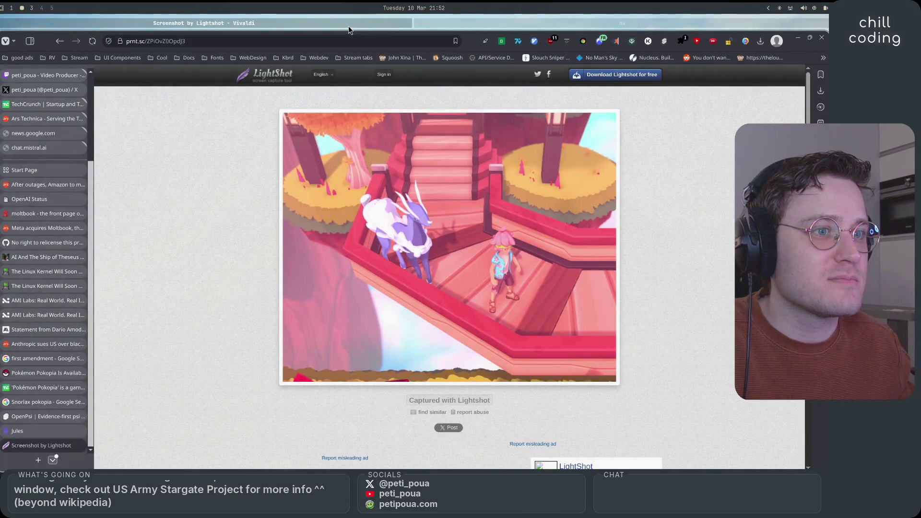
click(56, 438)
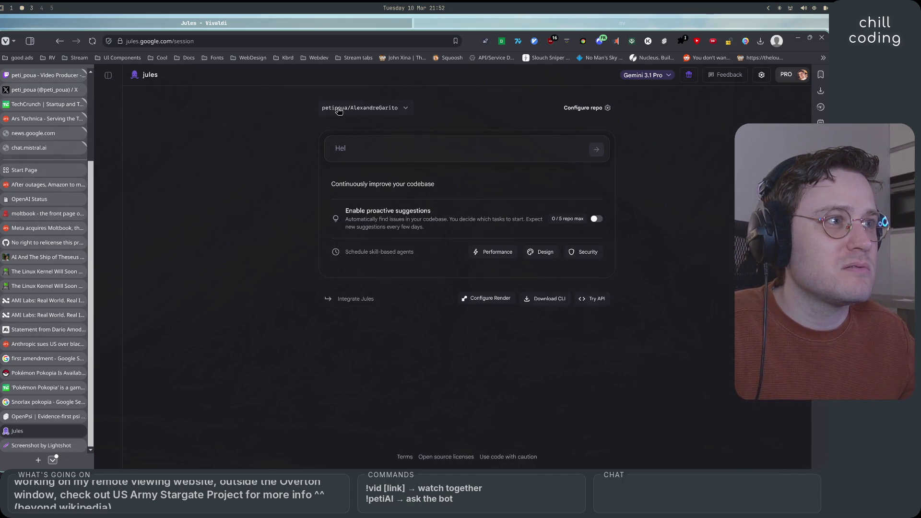
Step: Select the Resume repository as Jules's codebase
click(379, 108)
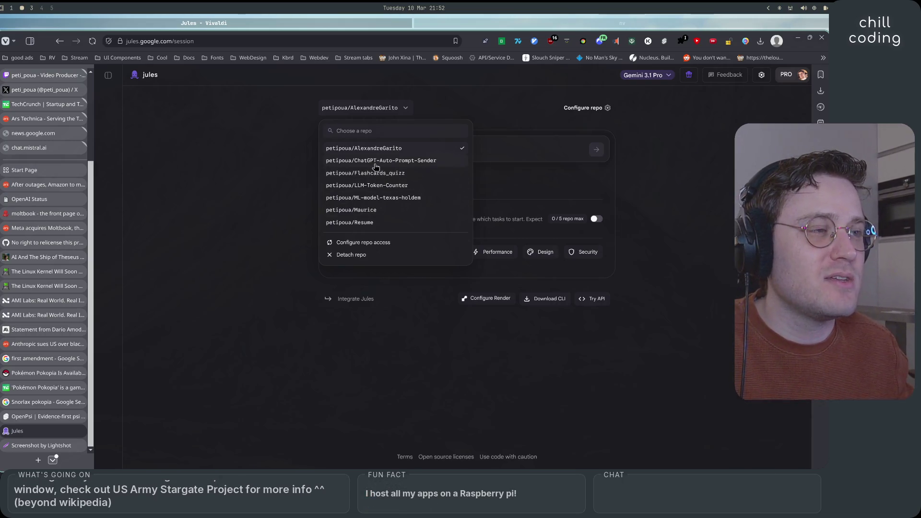
click(282, 189)
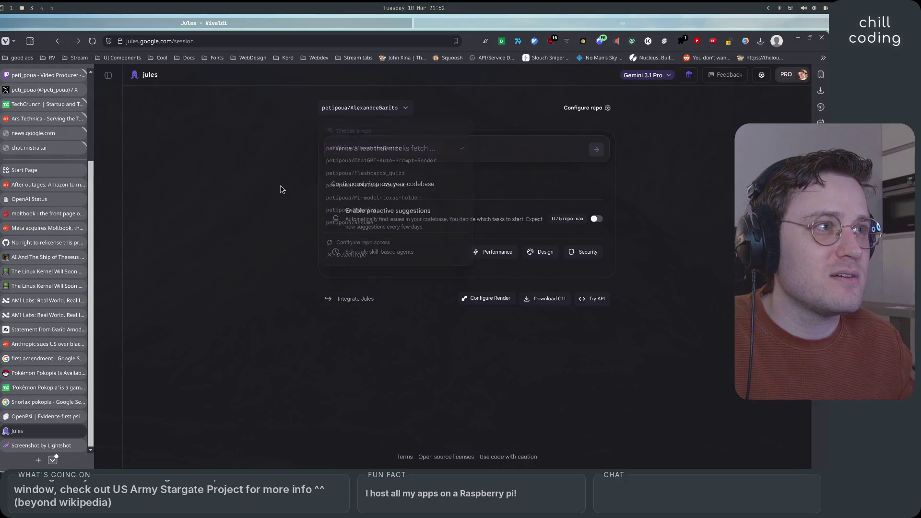
click(398, 111)
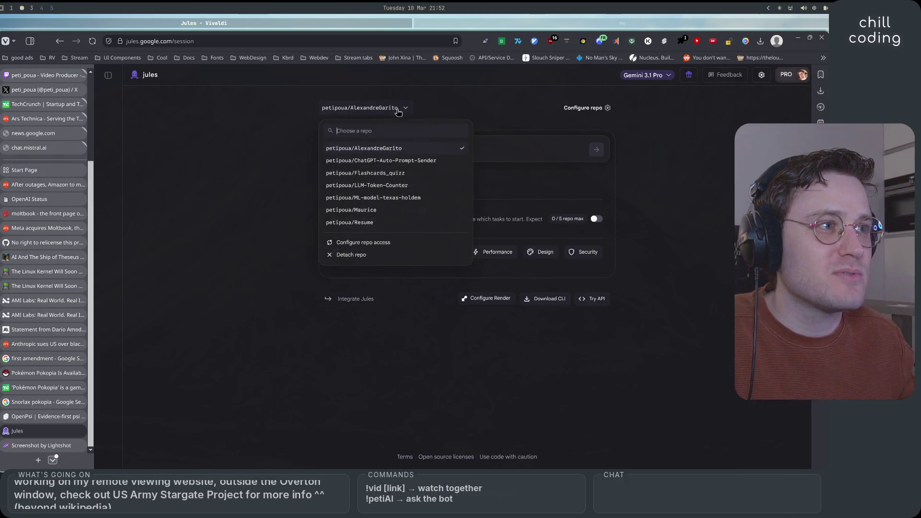
click(374, 224)
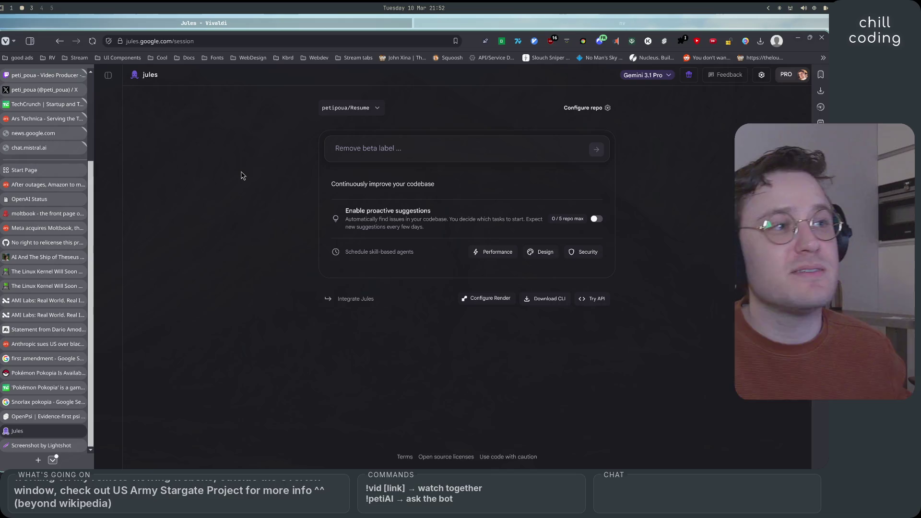
Step: Check the signed-in account, show the recent sessions sidebar, and open a blank new tab
click(797, 76)
click(796, 76)
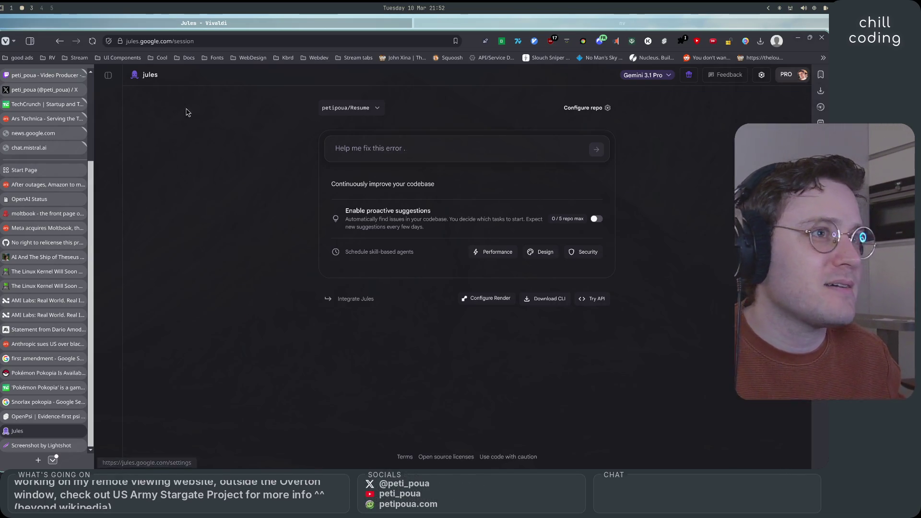
click(109, 76)
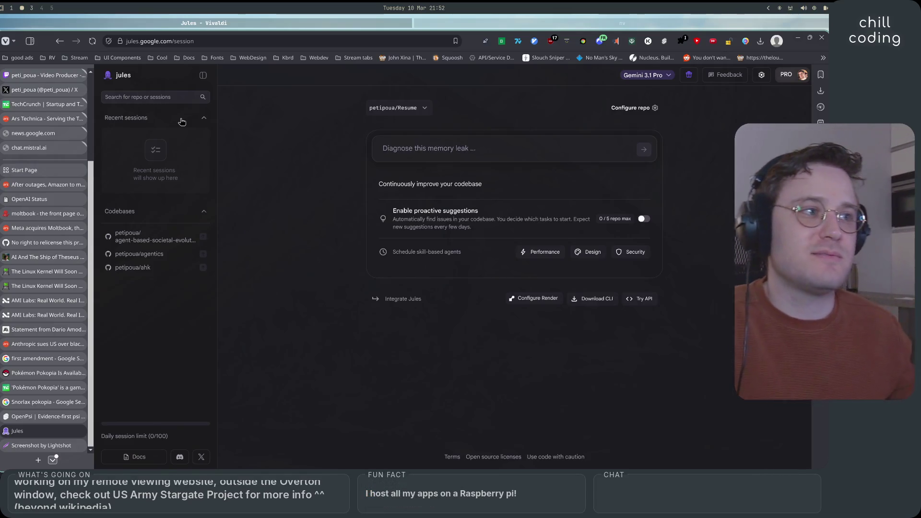
click(38, 461)
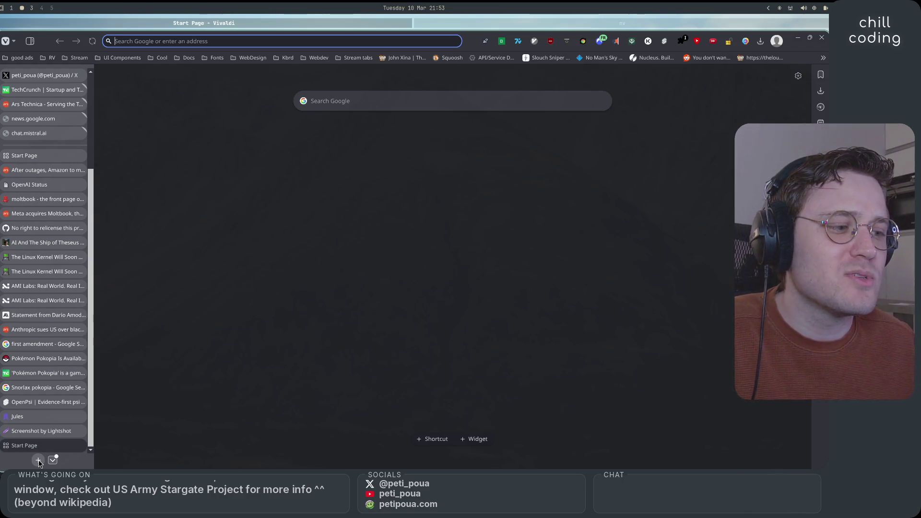
Step: Search 'pokemon starter duck' and preview the Quaxly and Quaquaval images
text(poke)
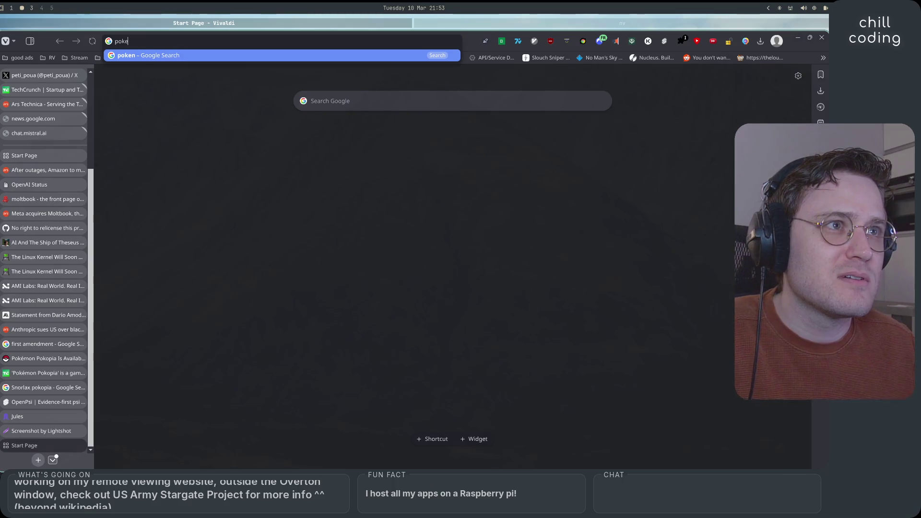
text(nmon)
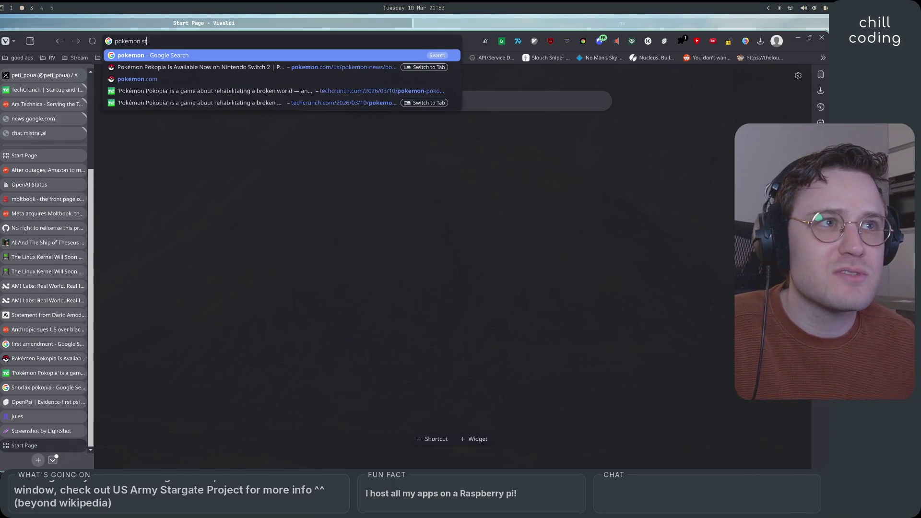
text(start)
text( duck)
key(Return)
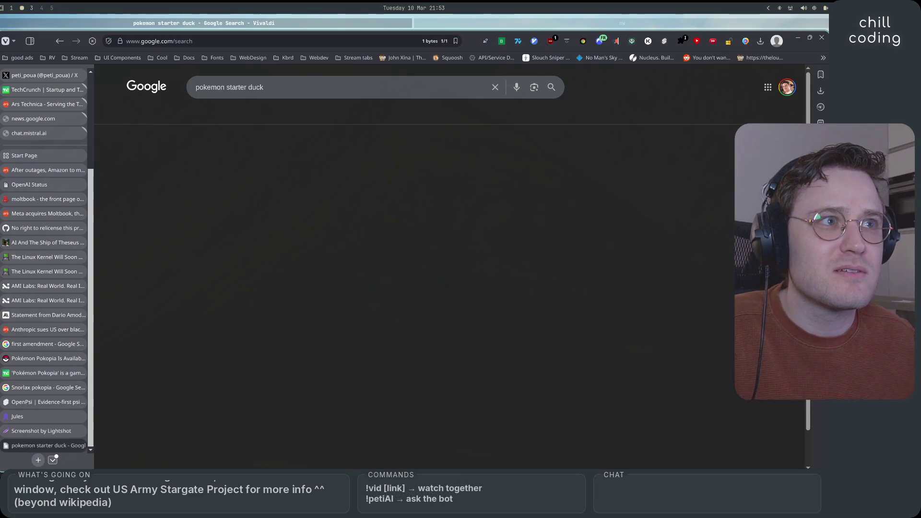
click(238, 194)
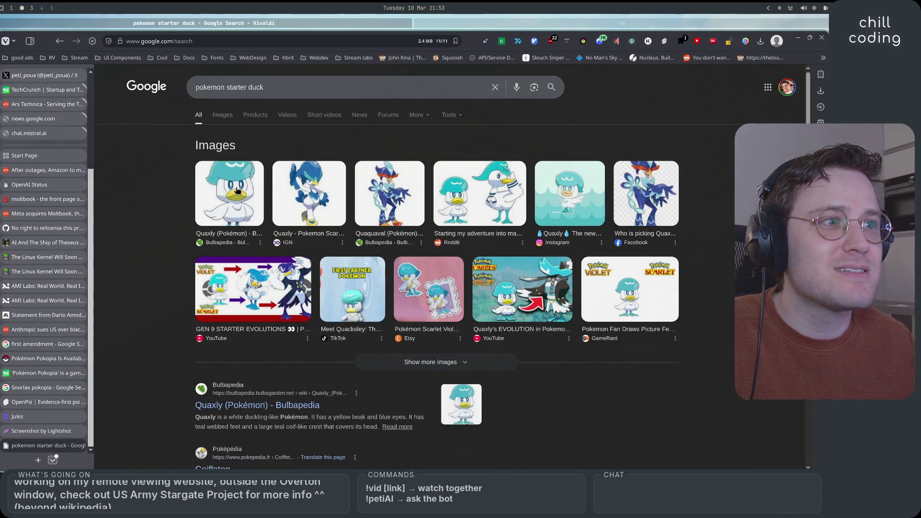
click(327, 190)
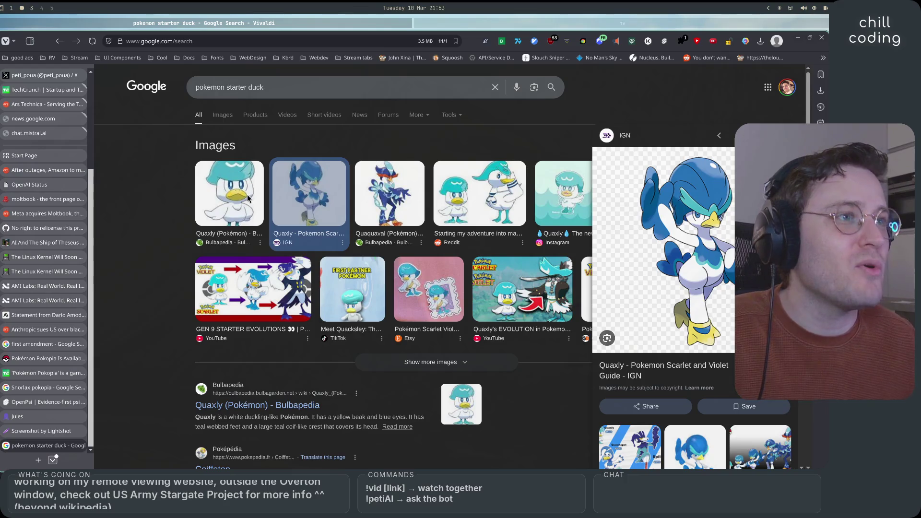
click(230, 192)
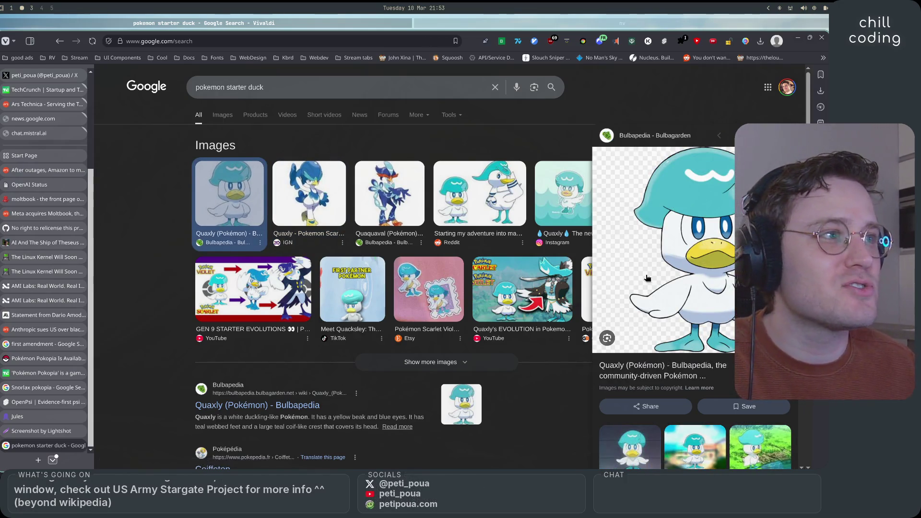
click(382, 187)
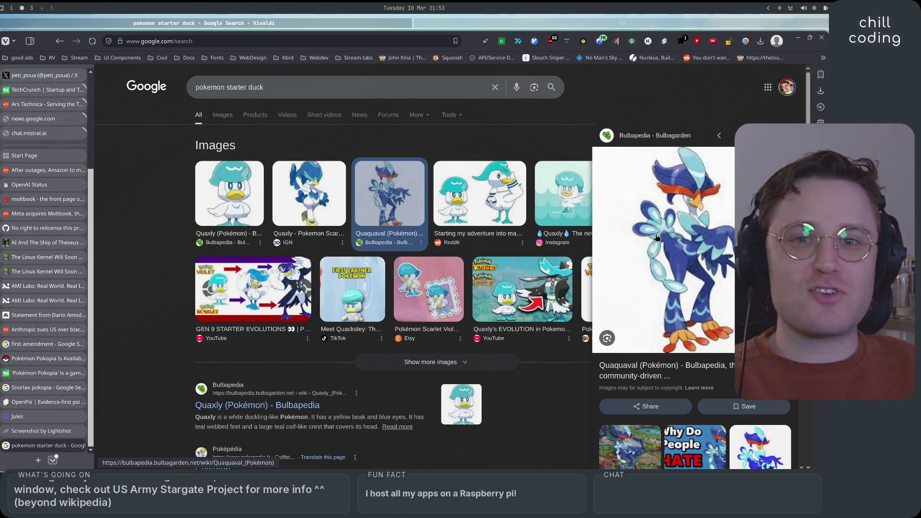
Step: In image results, preview the IGN Quaxly, Polygon Donald Duck and Bulbapedia Quaquaval pictures, then show videos
click(221, 120)
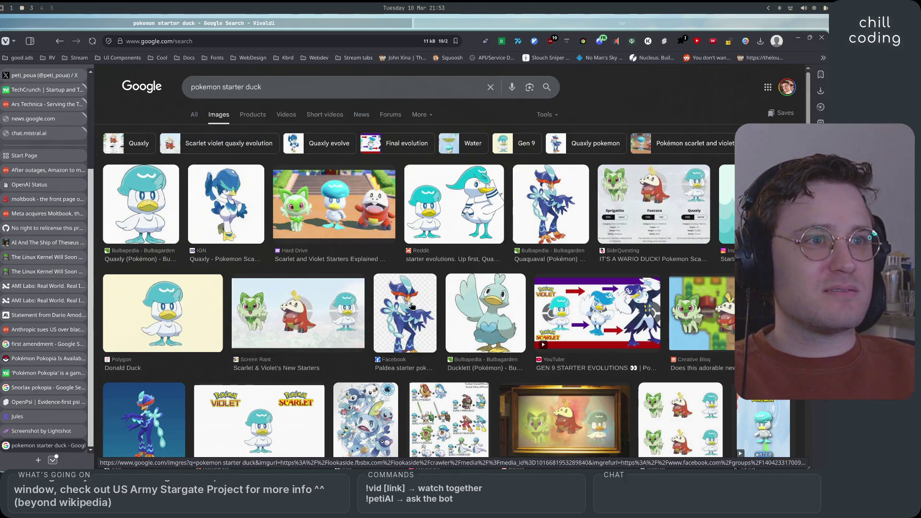
click(226, 204)
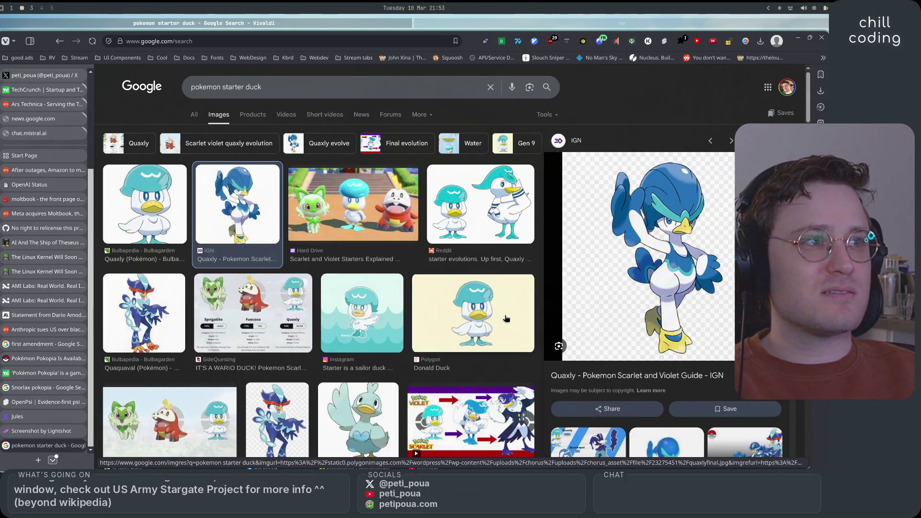
click(477, 307)
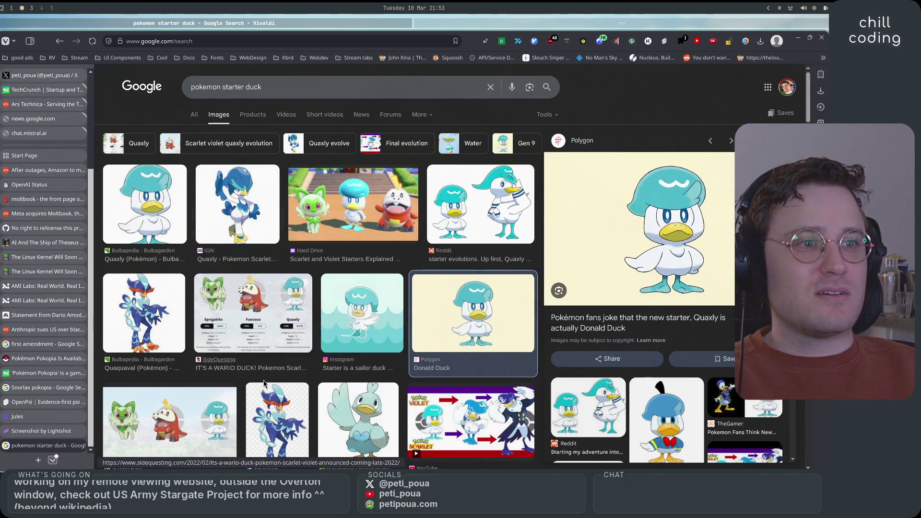
scroll(174, 217, down, 3)
click(175, 217)
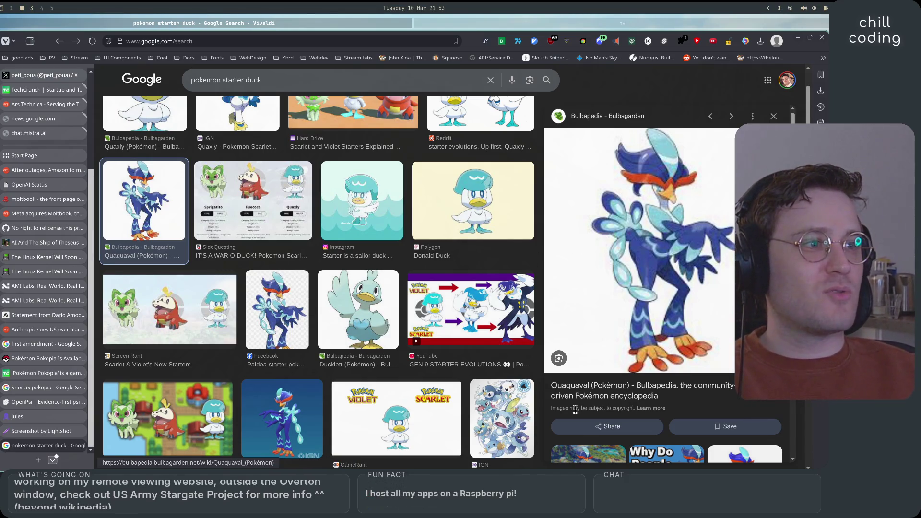
scroll(454, 360, down, 5)
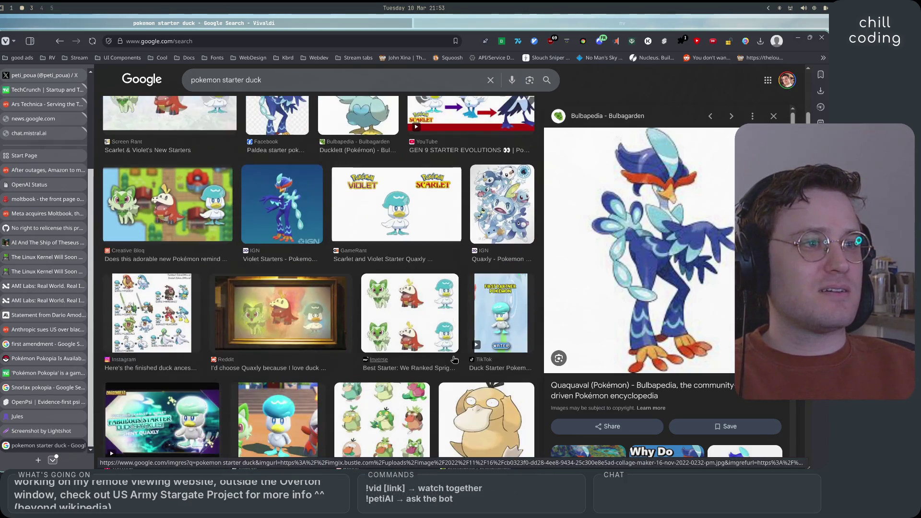
scroll(454, 360, up, 7)
click(286, 114)
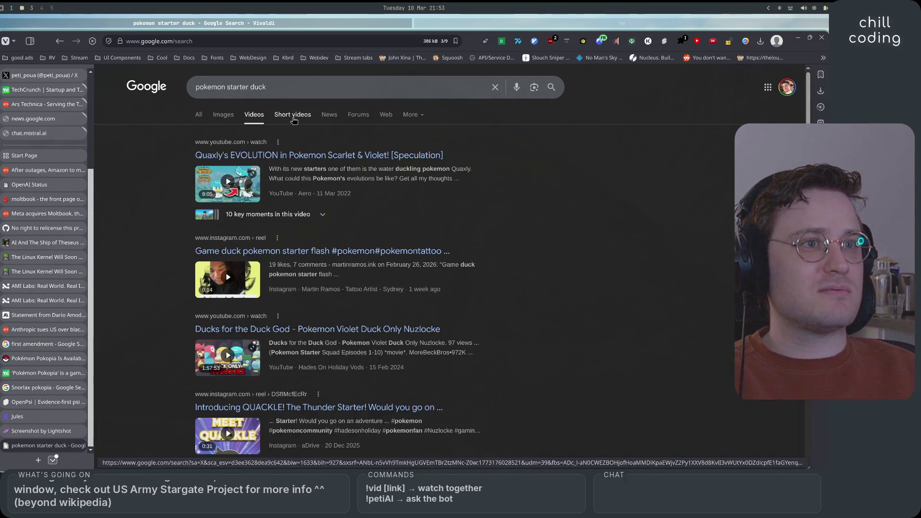
Step: Change the query to 'pokemon starter quackaval' and play the strongest-starter Quaquaval video
click(296, 82)
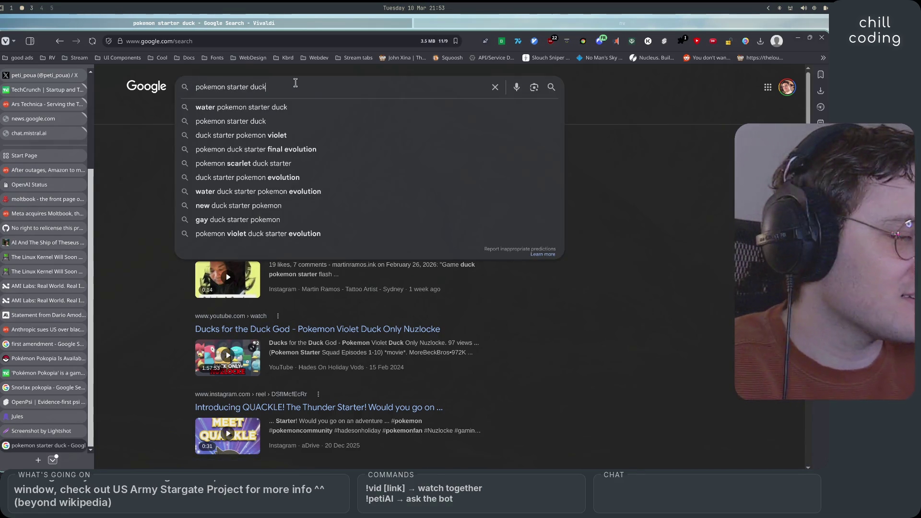
key(BackSpace)
key(BackSpace)
key(BackSpace)
text(quack)
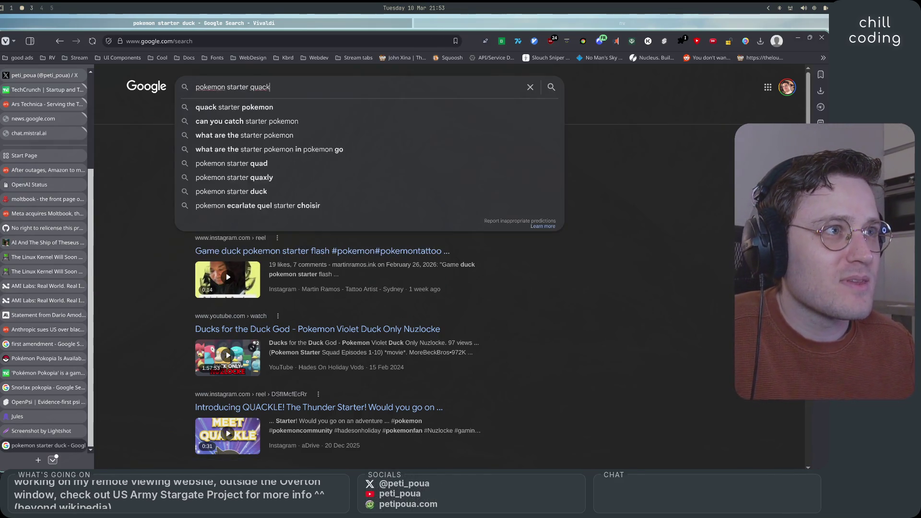
text(aval)
key(Return)
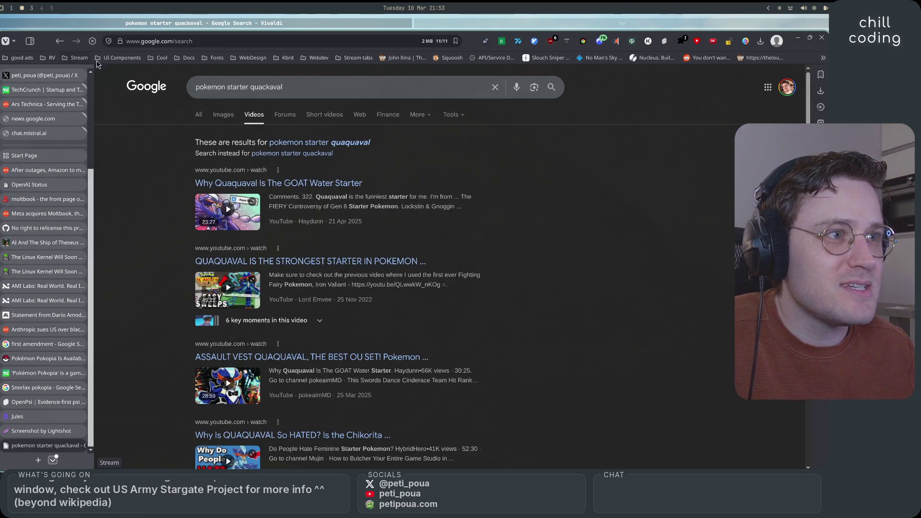
scroll(162, 307, down, 2)
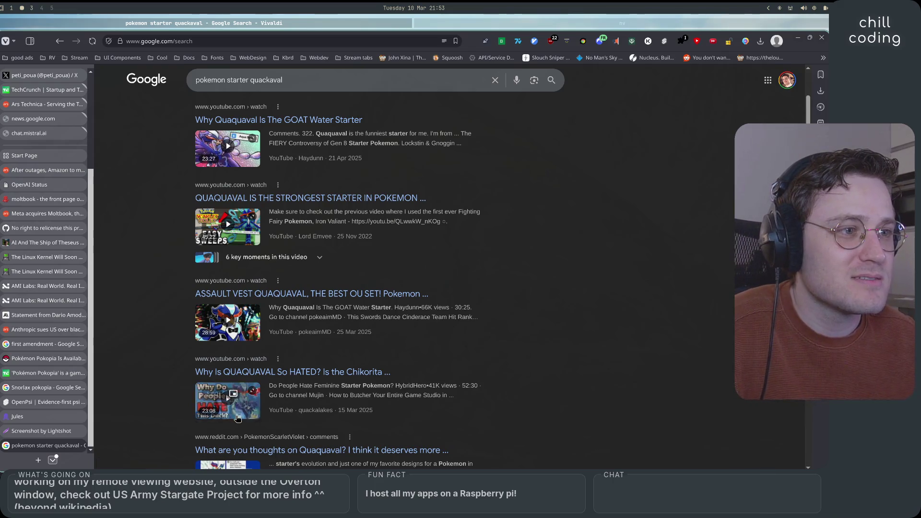
mouse_move(234, 331)
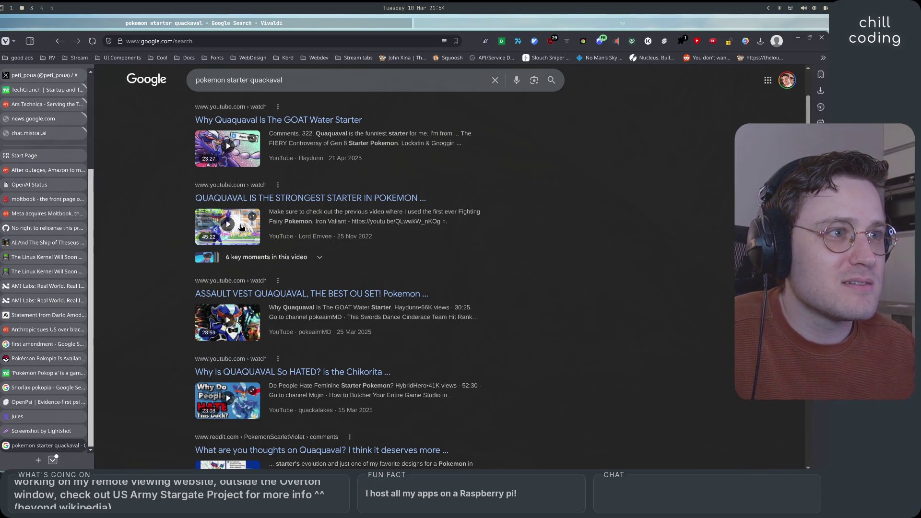
click(242, 227)
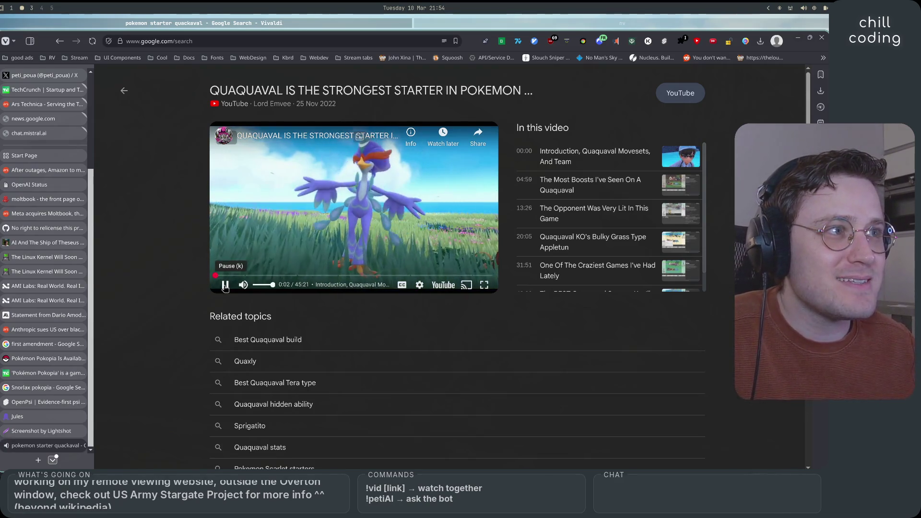
Step: Turn down the Quaquaval video's volume, pause and resume it, then close its tab
click(261, 285)
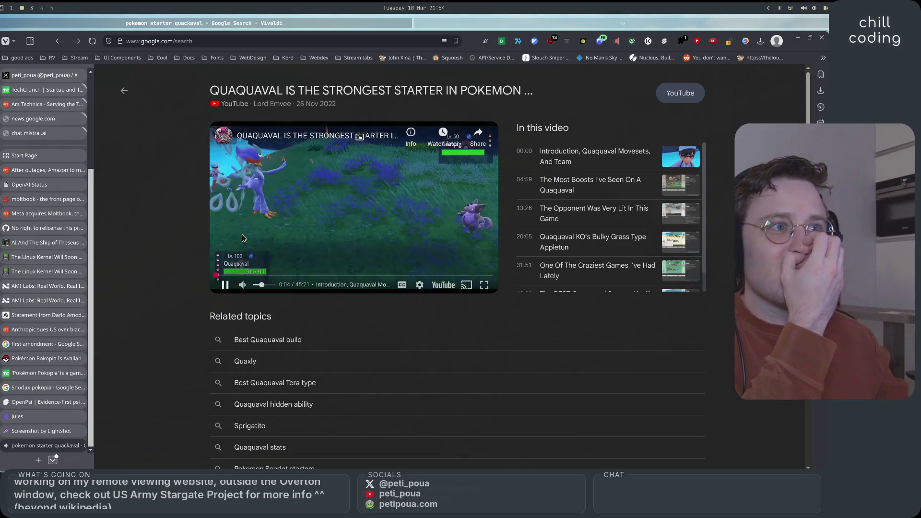
click(291, 211)
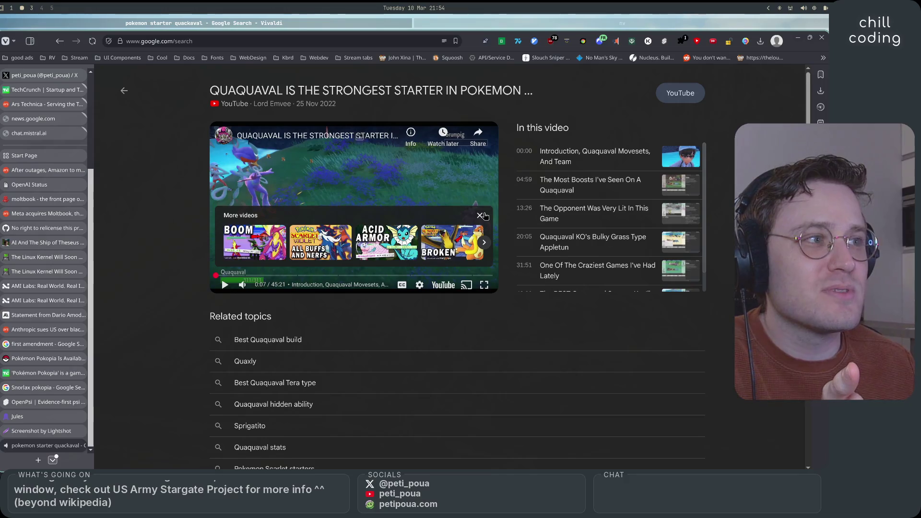
click(481, 216)
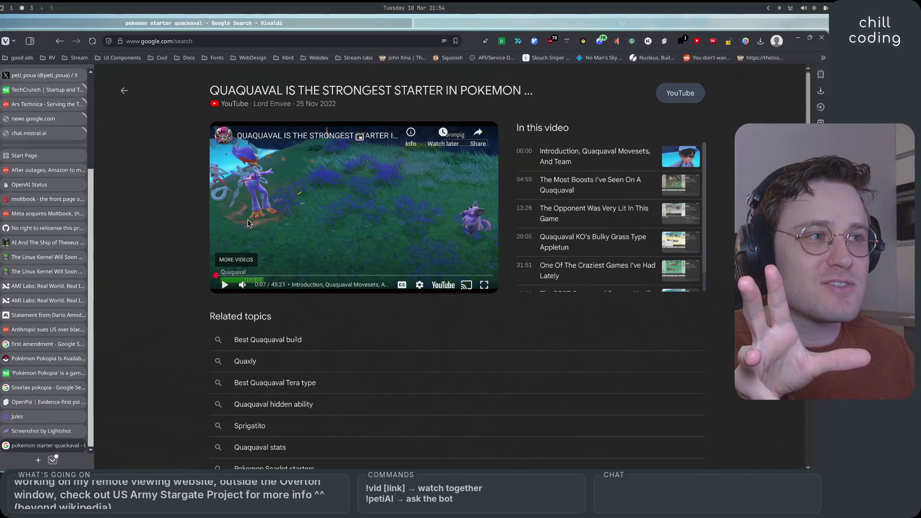
click(225, 285)
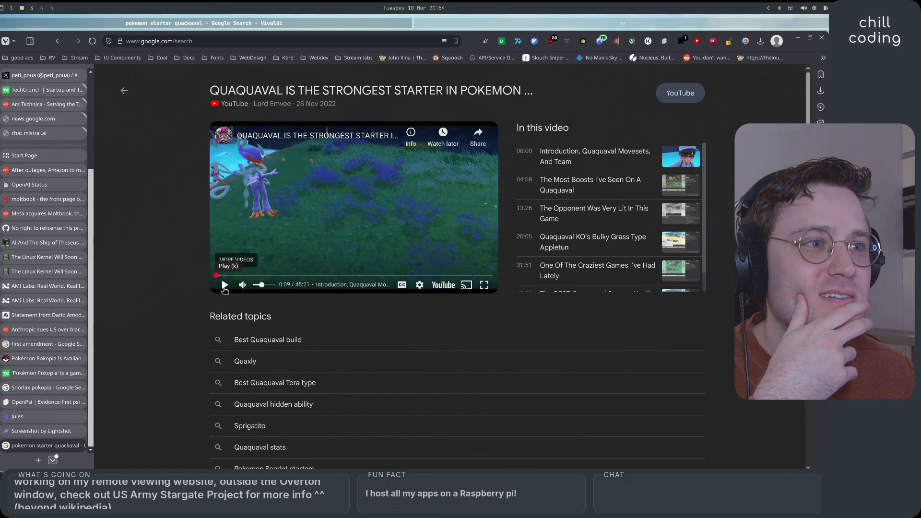
click(224, 287)
click(224, 287)
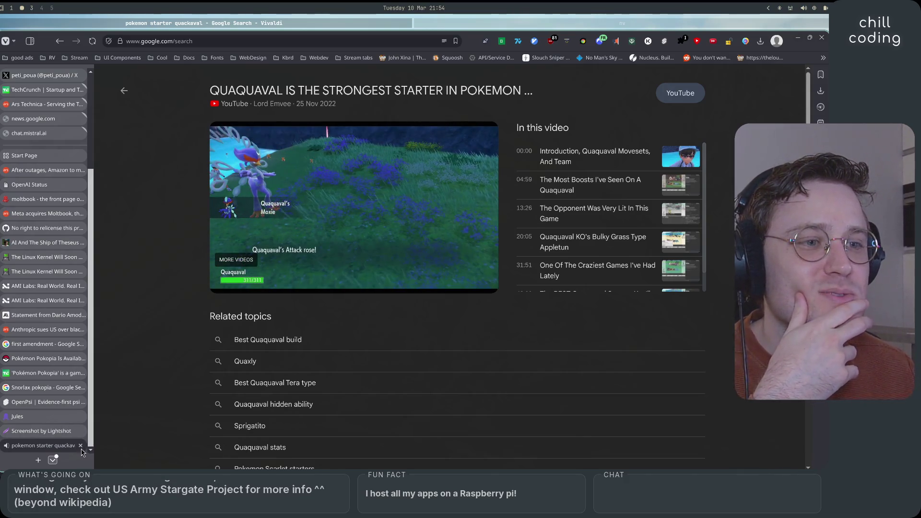
click(82, 446)
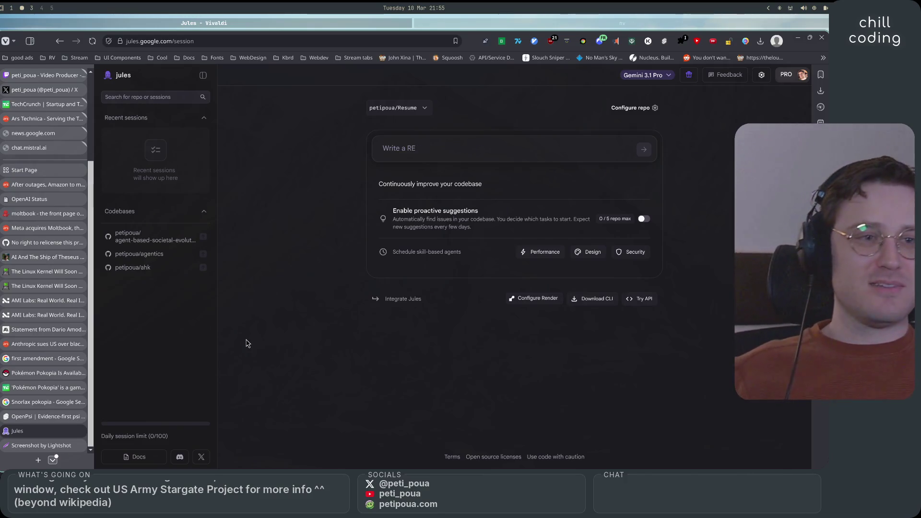
Step: Search Google for 'carioca' in a new tab
click(39, 460)
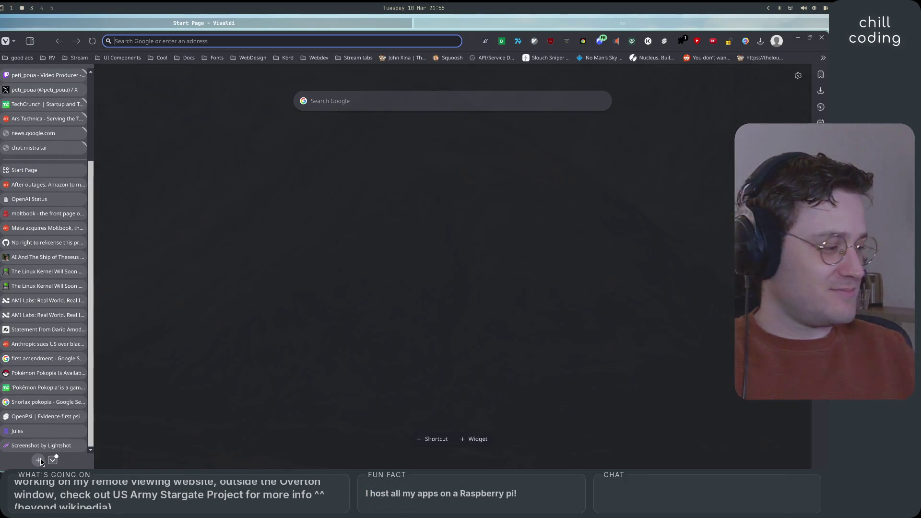
text(carioca)
key(Return)
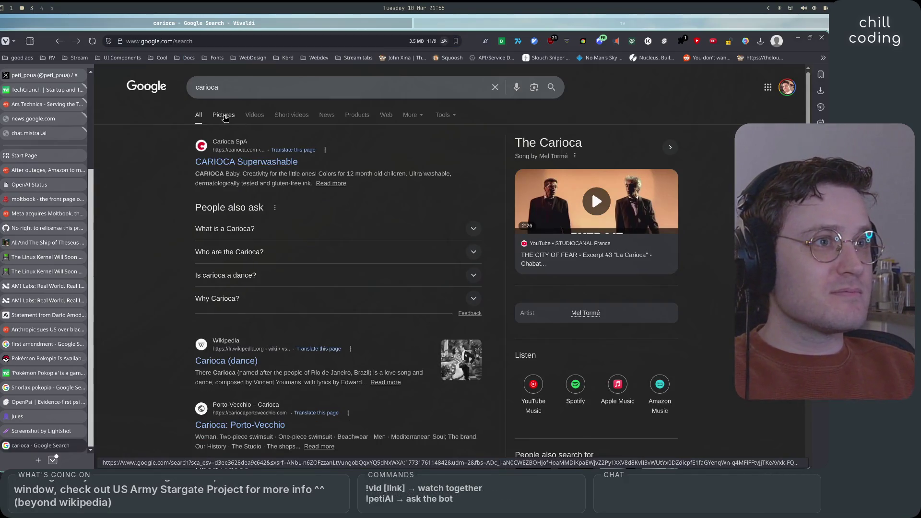
Step: Switch to image results and change the query to 'cariocas'
click(230, 118)
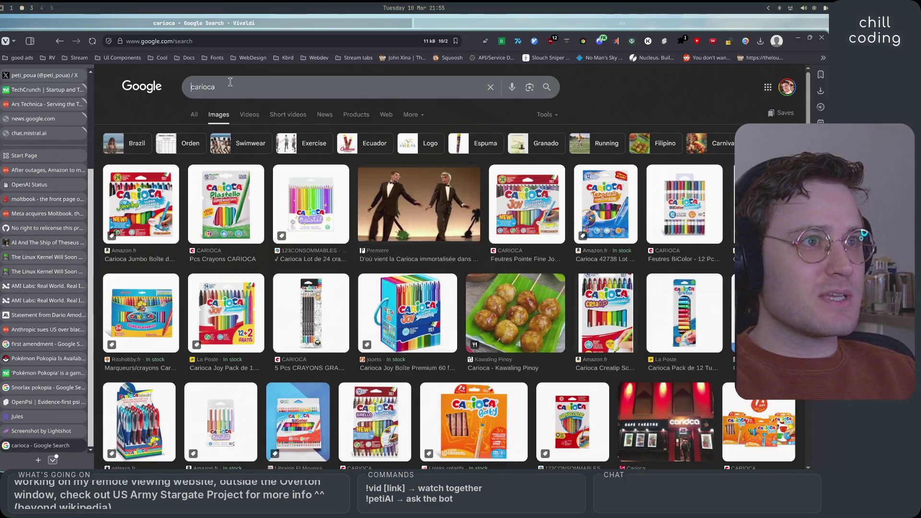
click(190, 87)
text(s)
key(BackSpace)
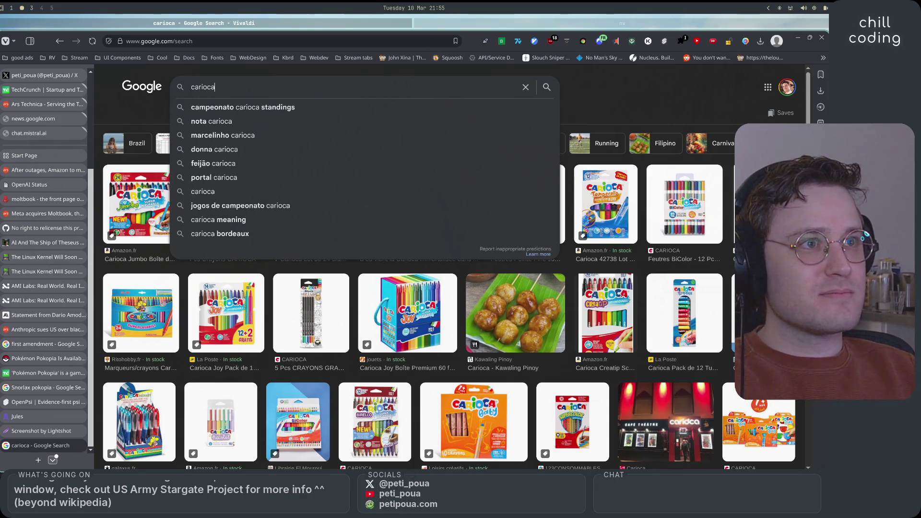
key(Return)
click(237, 82)
text(s)
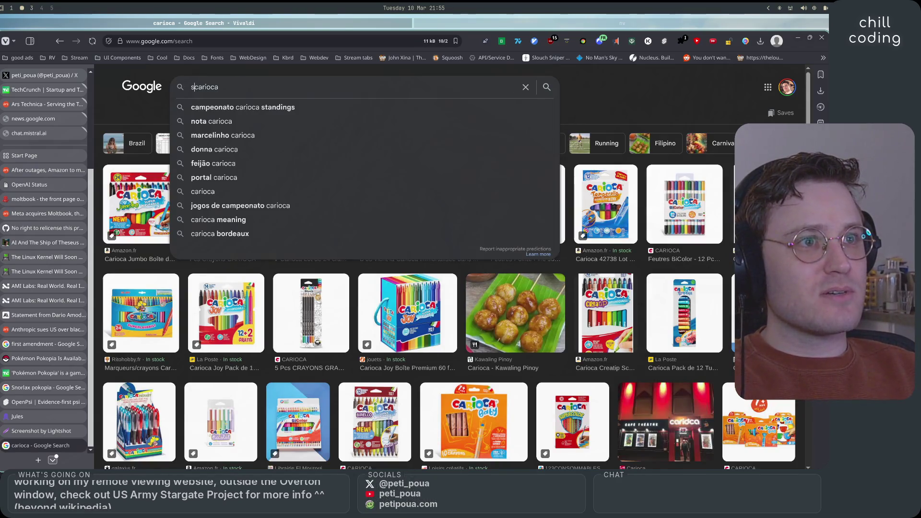
key(BackSpace)
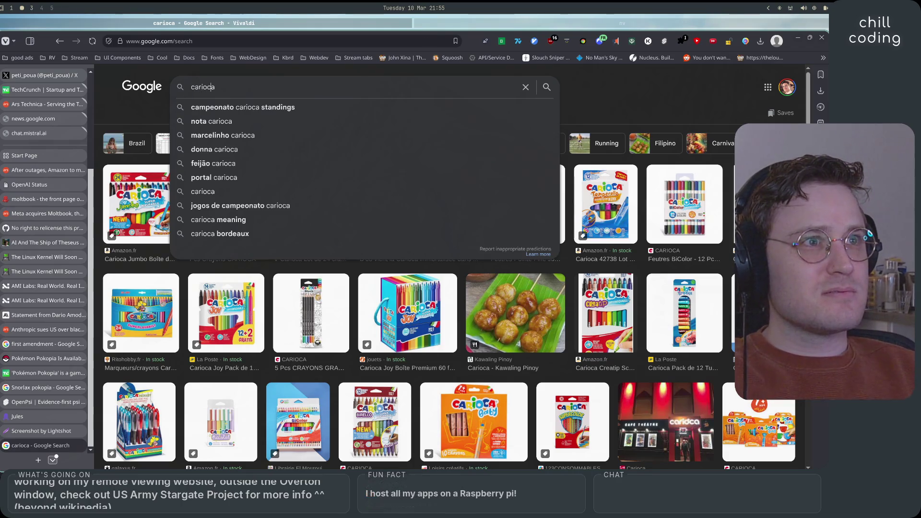
text(s)
key(Return)
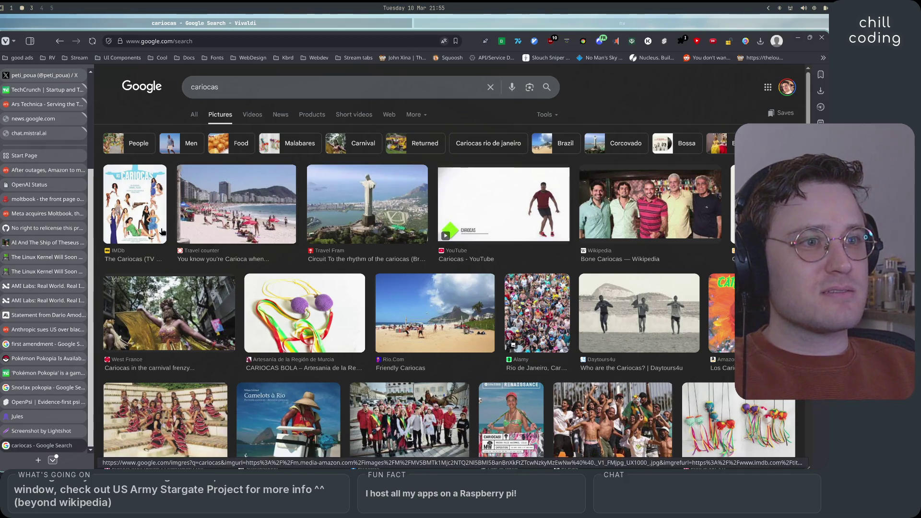
Step: Preview the Chagny export, Cariocas TV poster and Copacabana beach images, then close the preview
scroll(389, 380, down, 2)
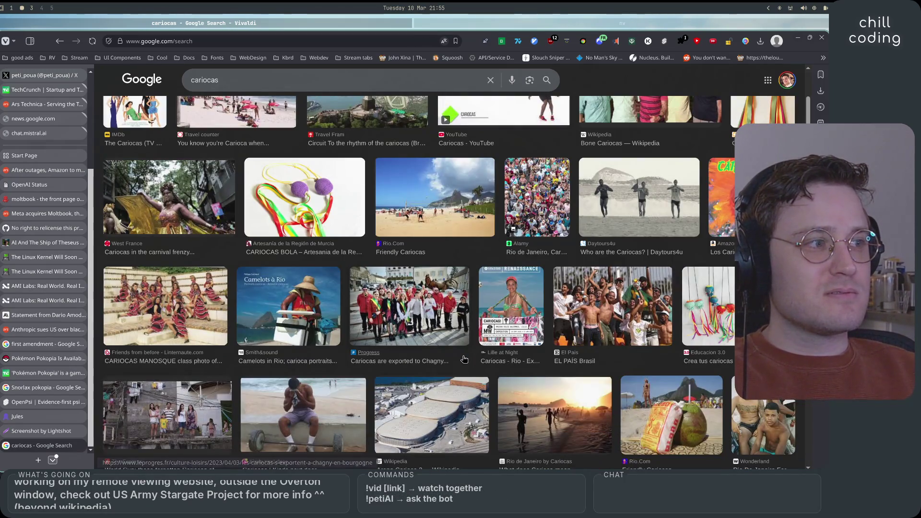
click(464, 359)
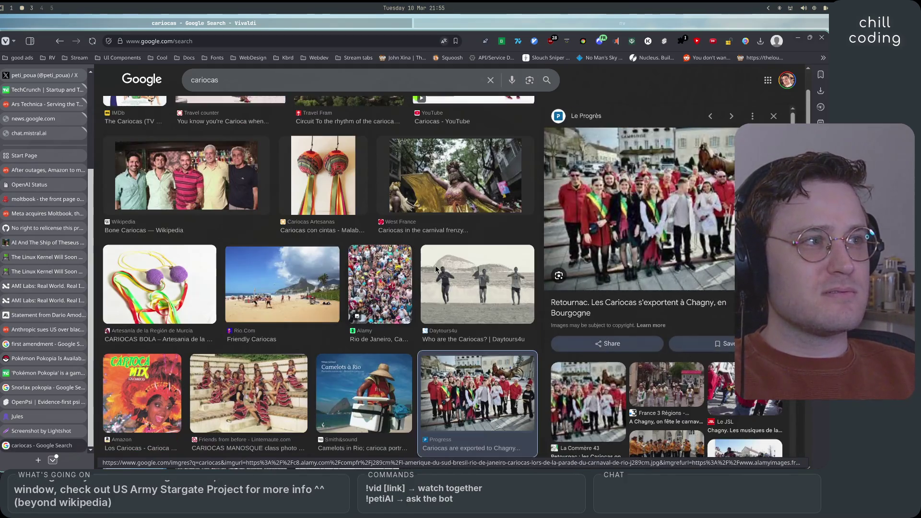
scroll(357, 383, up, 3)
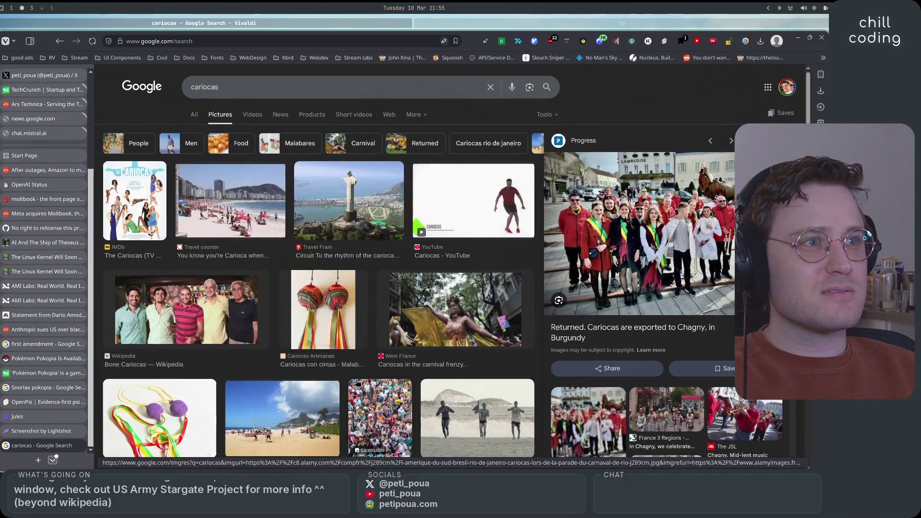
click(207, 219)
click(145, 205)
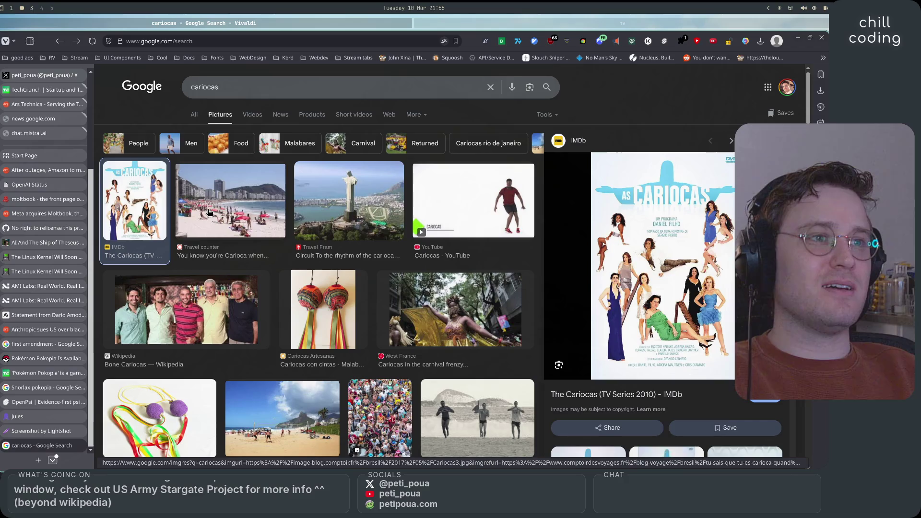
click(209, 212)
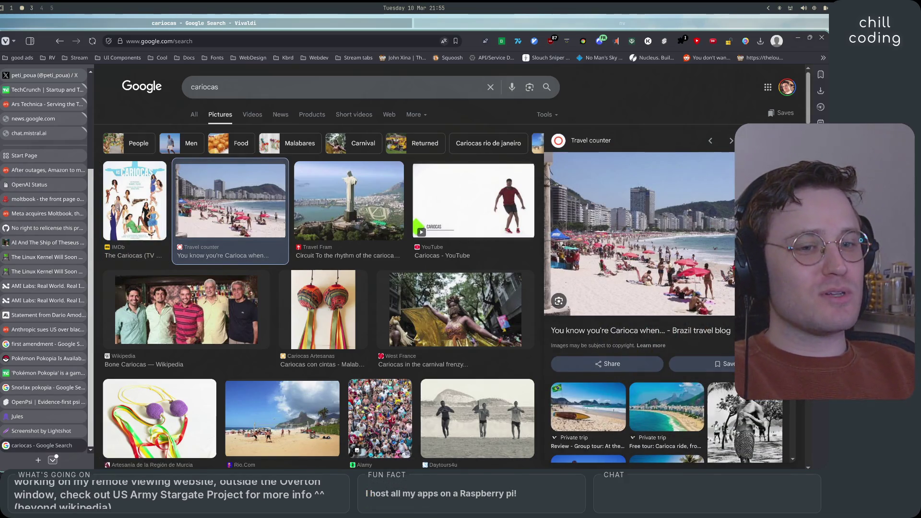
key(Escape)
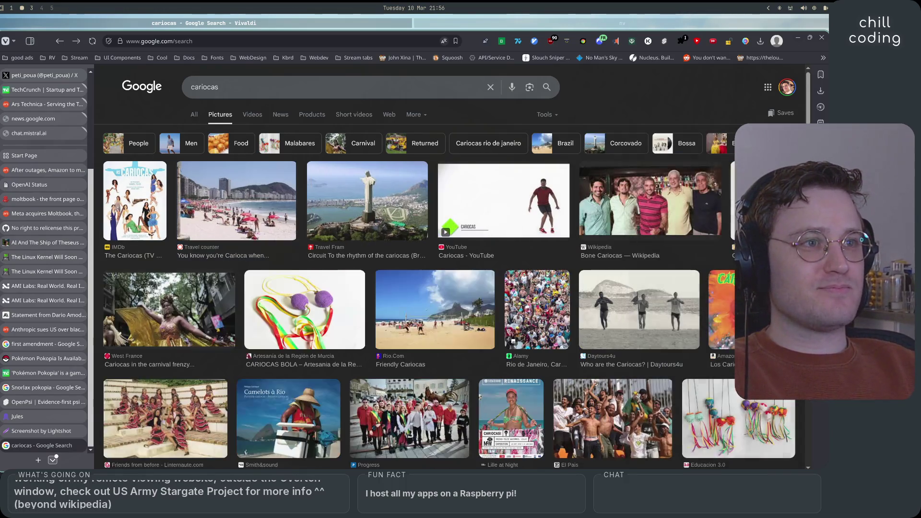
click(241, 96)
Step: Search Google Images for 'cariocas carnival dancers'
text(w)
key(BackSpace)
text(c)
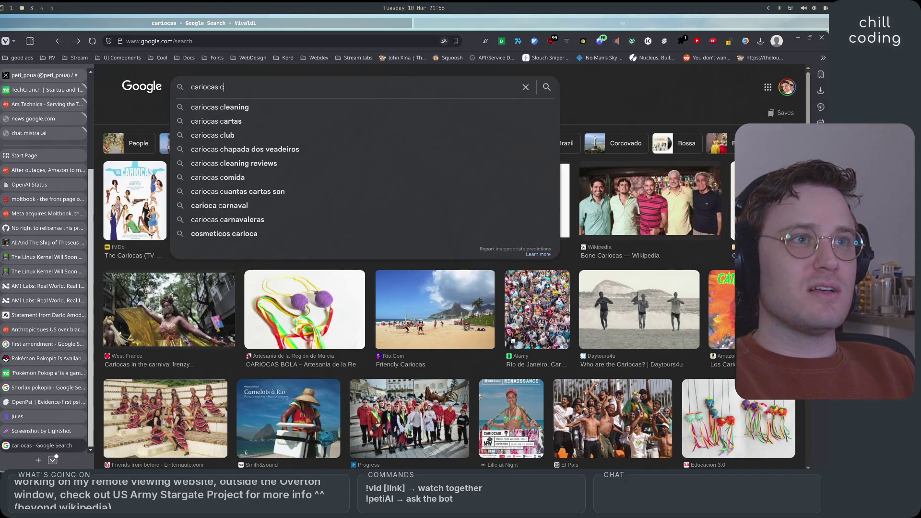
text(arnival dancers)
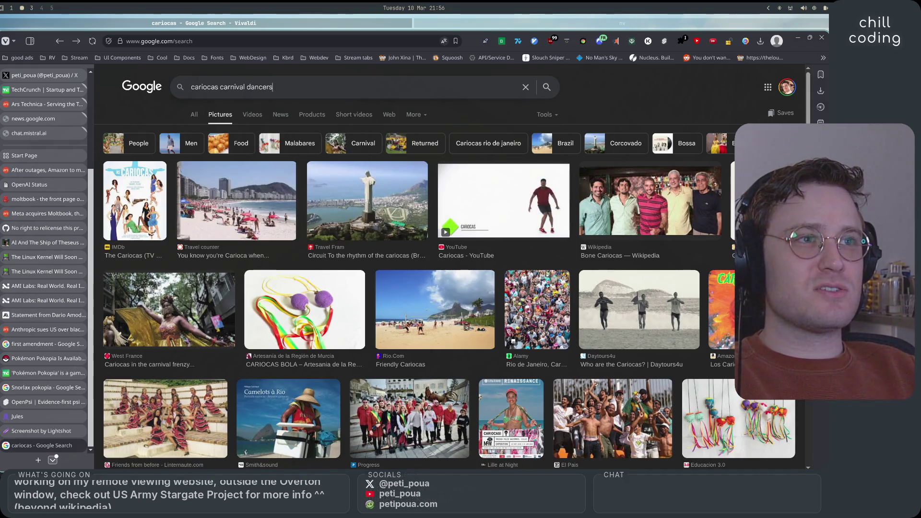
key(Return)
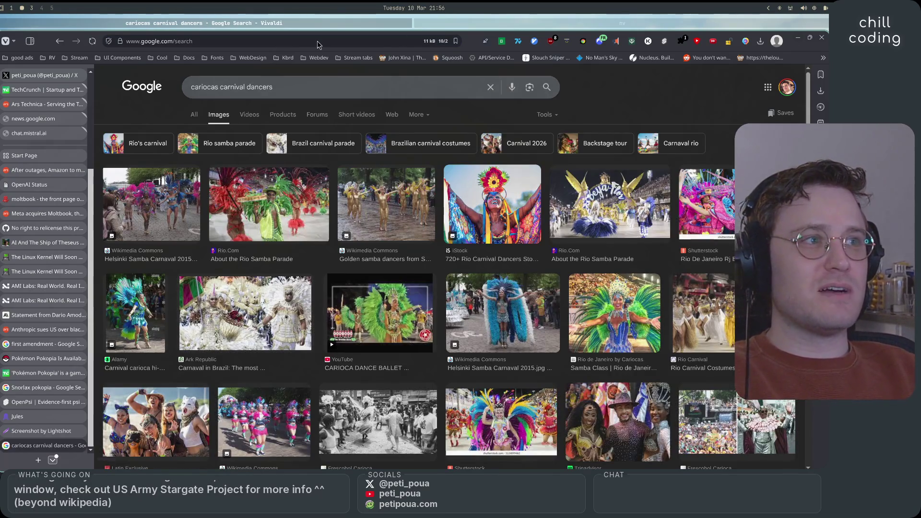
Step: Preview the first carnival dancers image and browse through the results
click(162, 216)
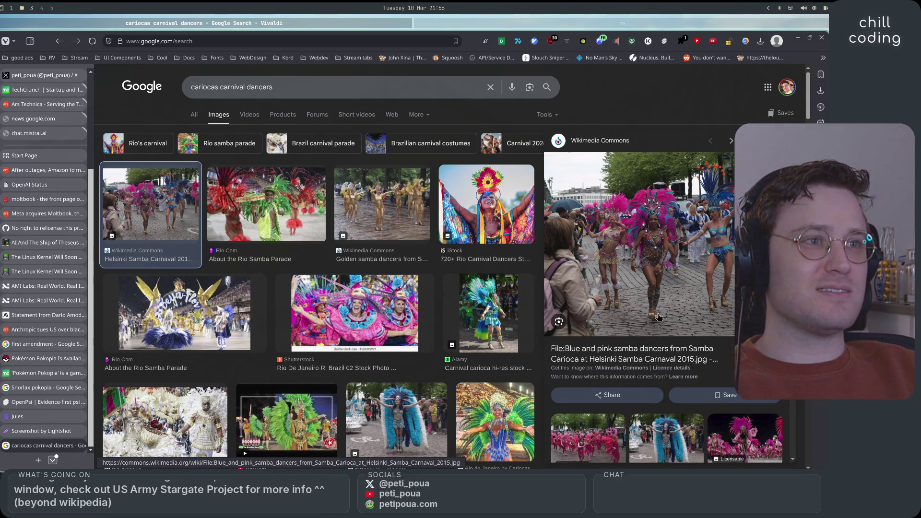
scroll(344, 408, down, 5)
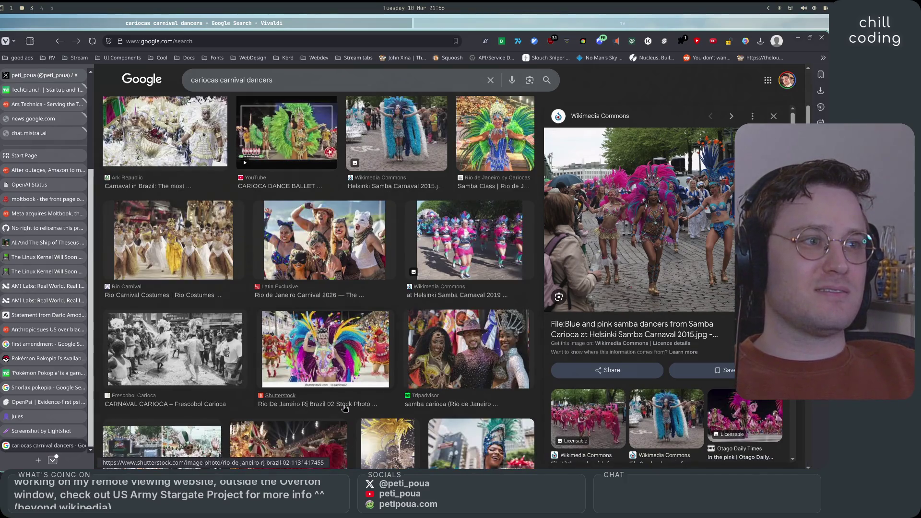
scroll(343, 407, down, 3)
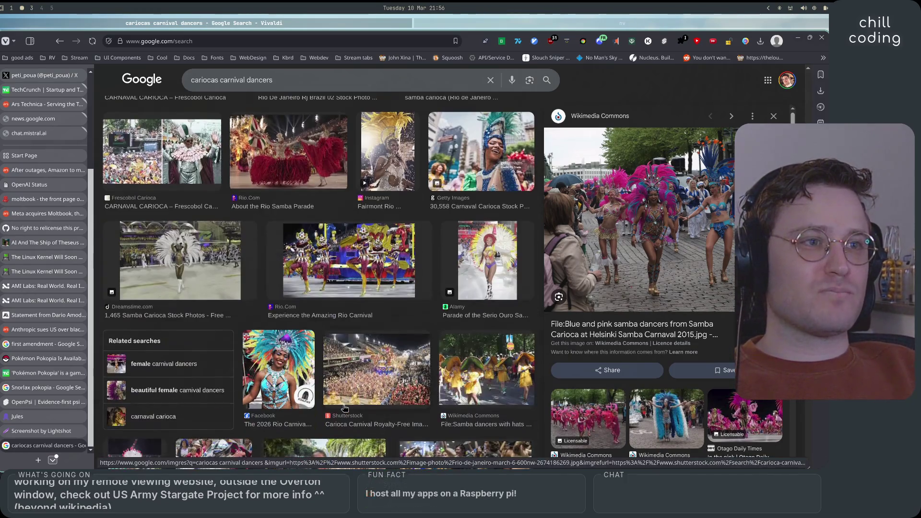
scroll(345, 408, down, 5)
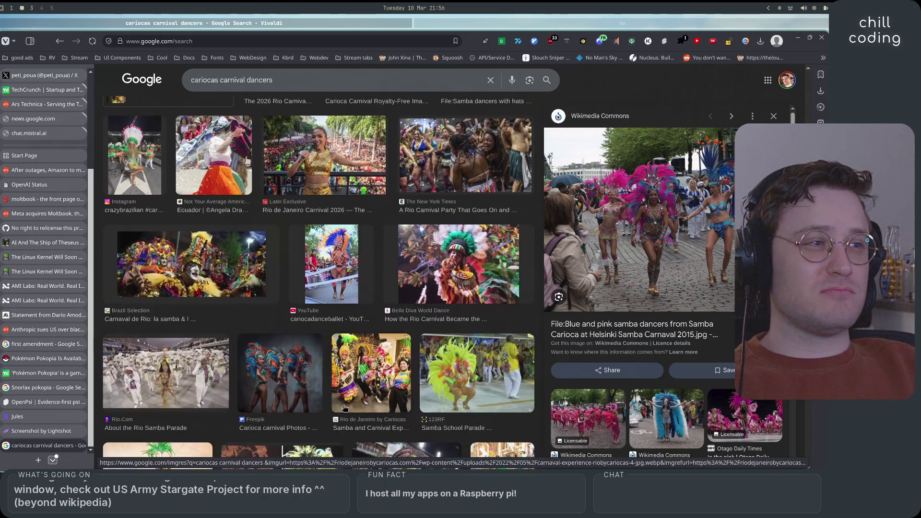
scroll(344, 408, down, 6)
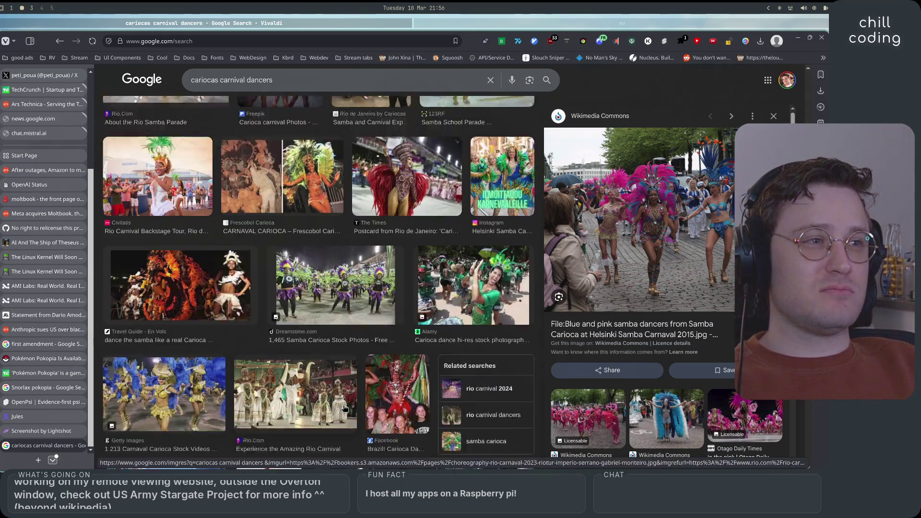
scroll(344, 409, down, 5)
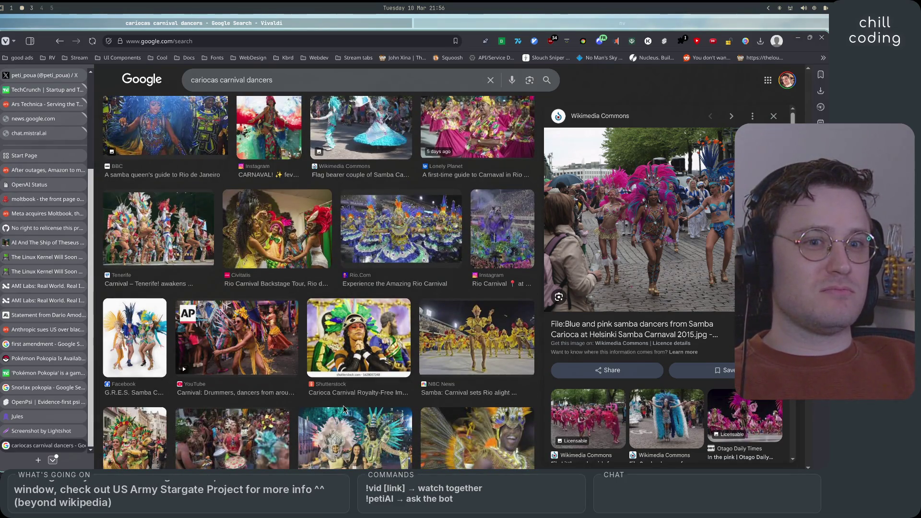
scroll(344, 405, up, 20)
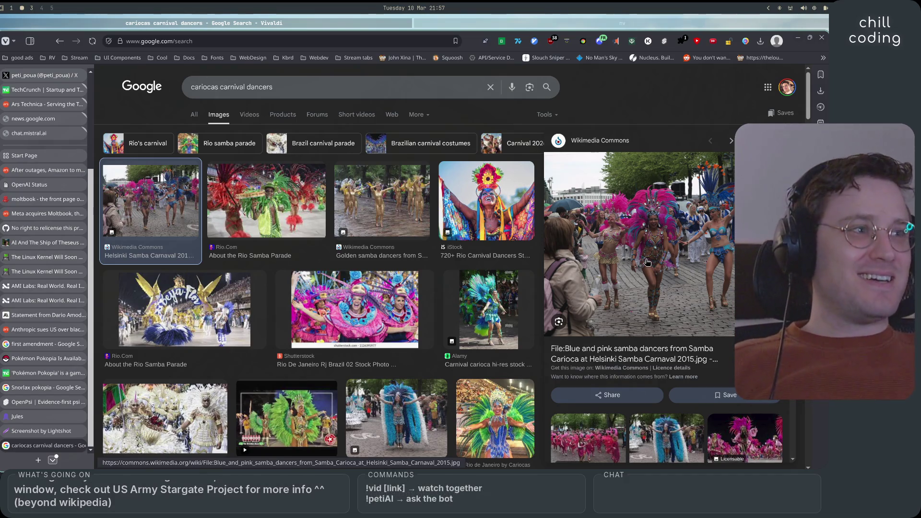
scroll(361, 349, down, 6)
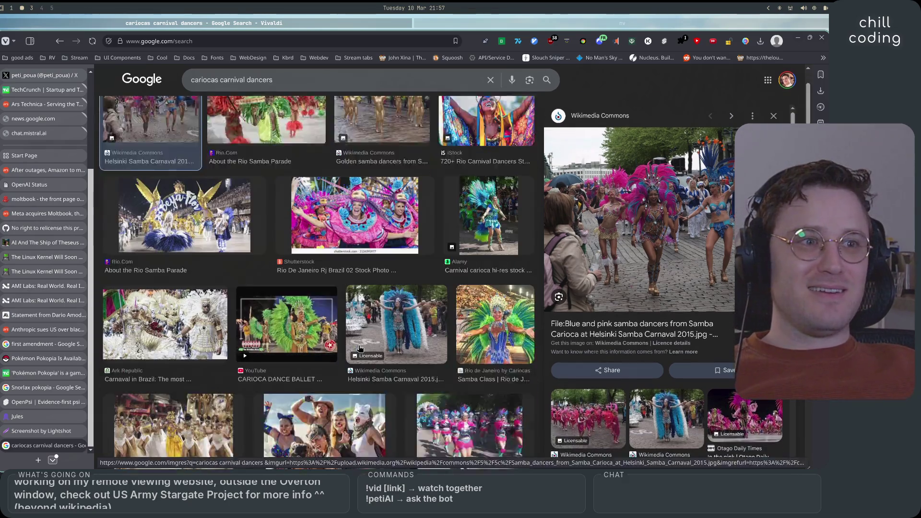
scroll(361, 348, down, 4)
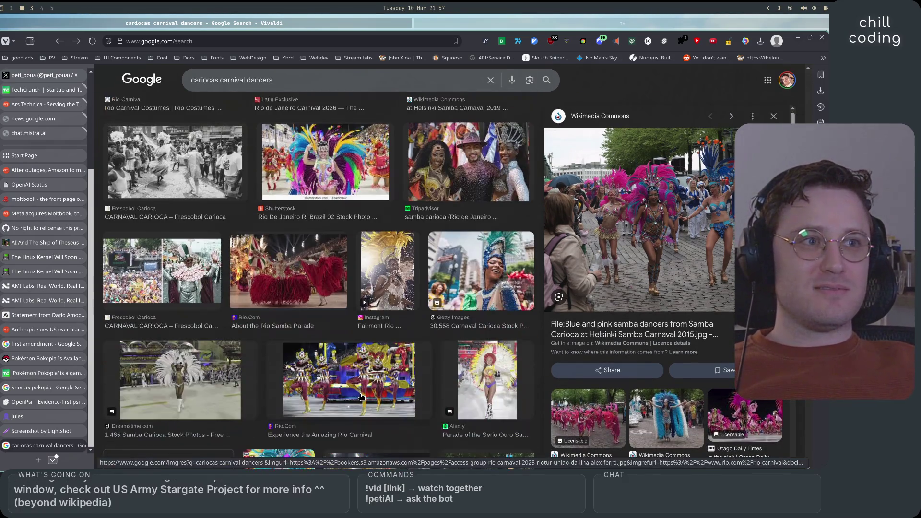
scroll(364, 374, up, 8)
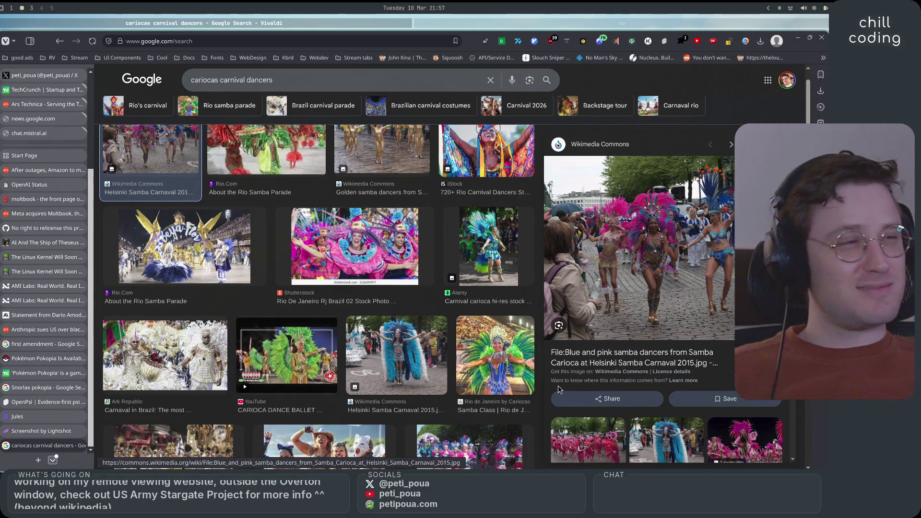
scroll(335, 390, up, 2)
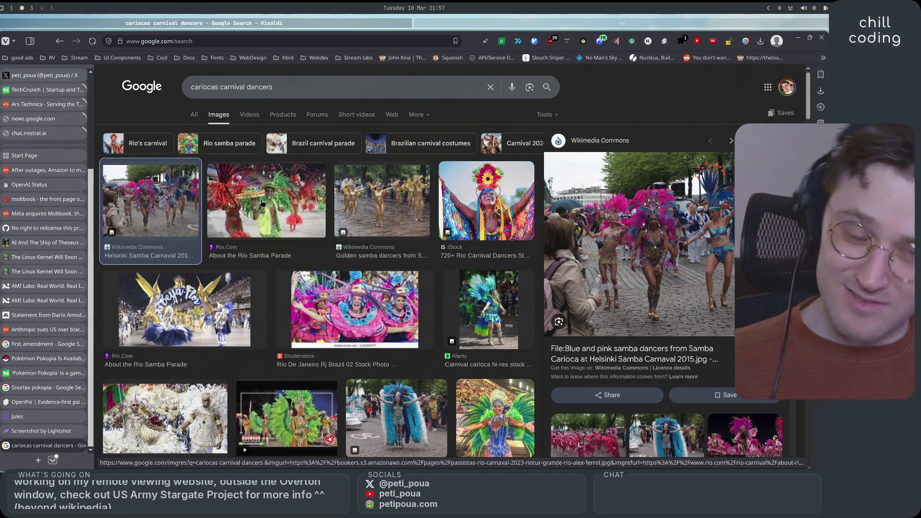
Step: Preview the Rio Samba Parade, Helsinki Samba Carnaval and CARIOCA DANCE BALLET results, then close the search tab
click(262, 202)
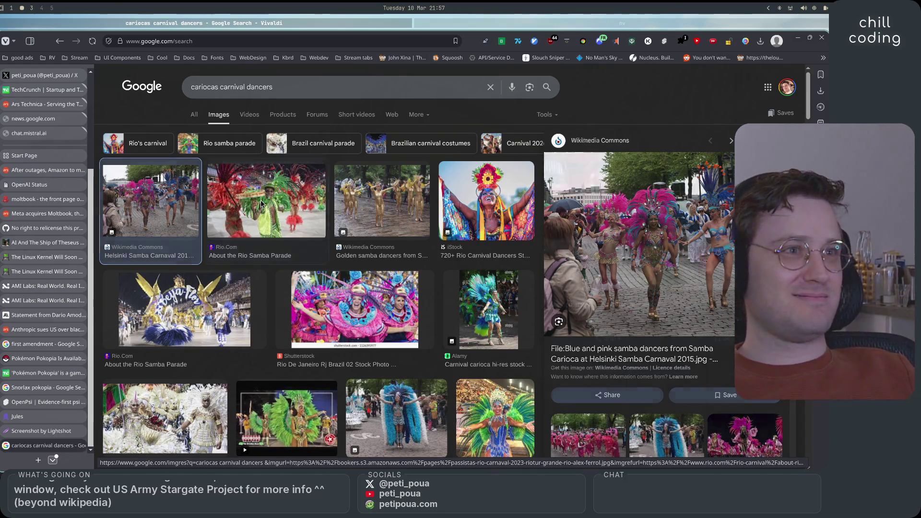
scroll(293, 274, down, 3)
click(379, 247)
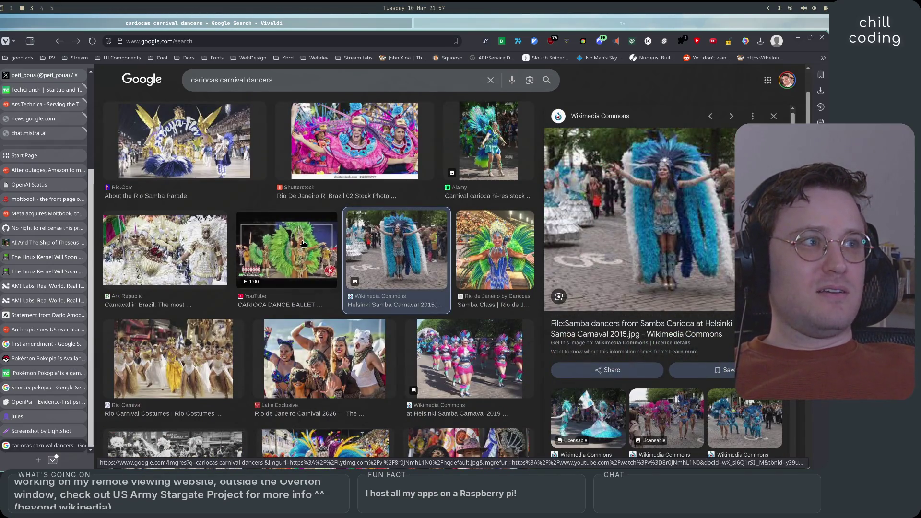
click(303, 242)
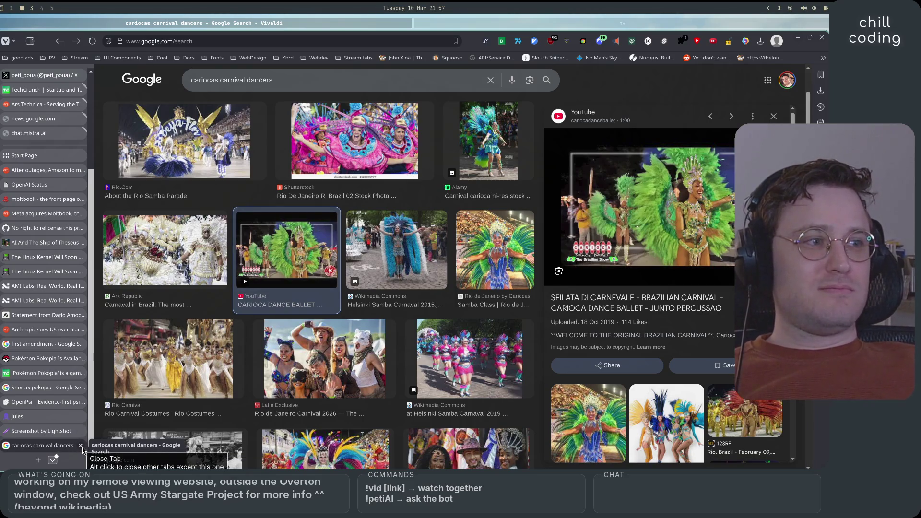
click(80, 445)
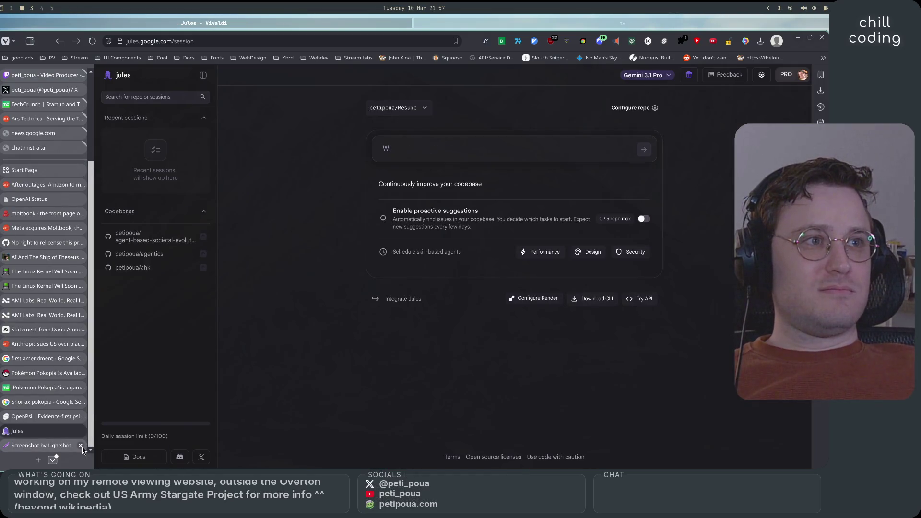
Step: Show the OpenPsi tab at localhost:5173, then switch to the 'nv' Neovim window
click(47, 418)
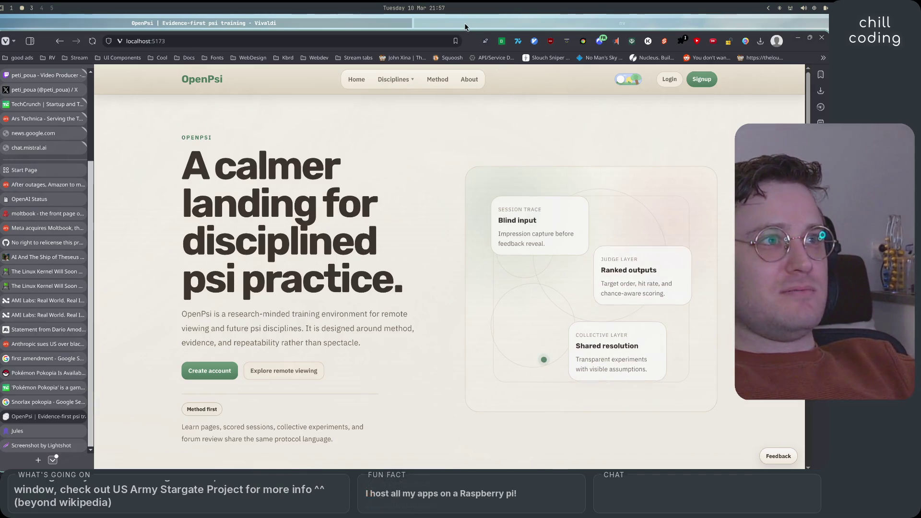
click(464, 22)
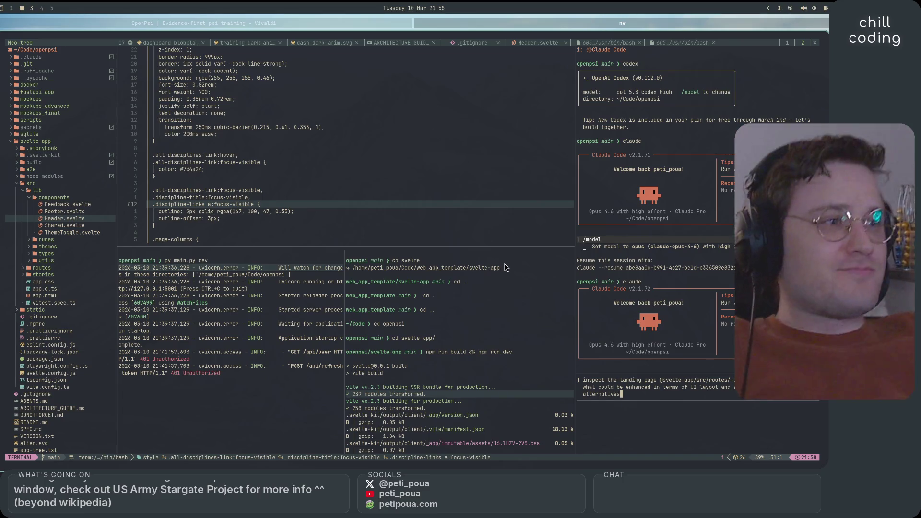
Step: Change the Claude Code prompt to ask for layout ideas but 'not act', submit it, then open a new browser tab
click(667, 394)
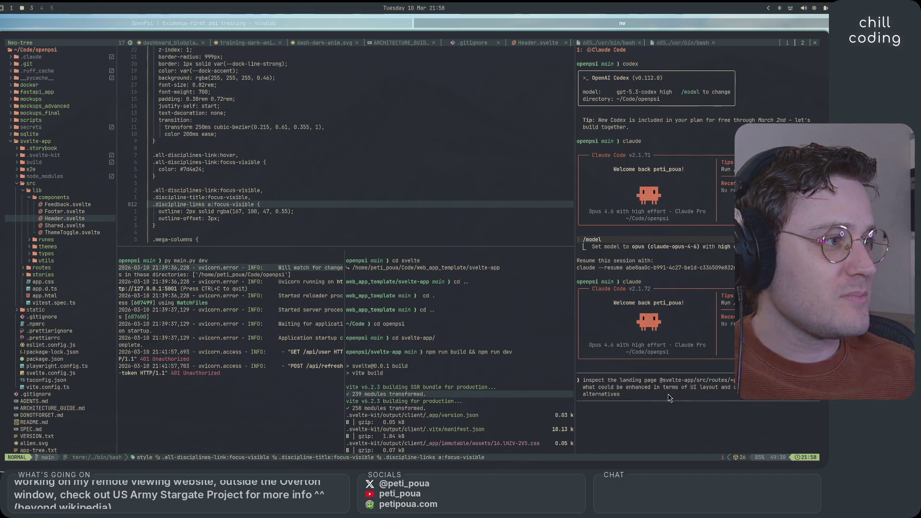
key(i)
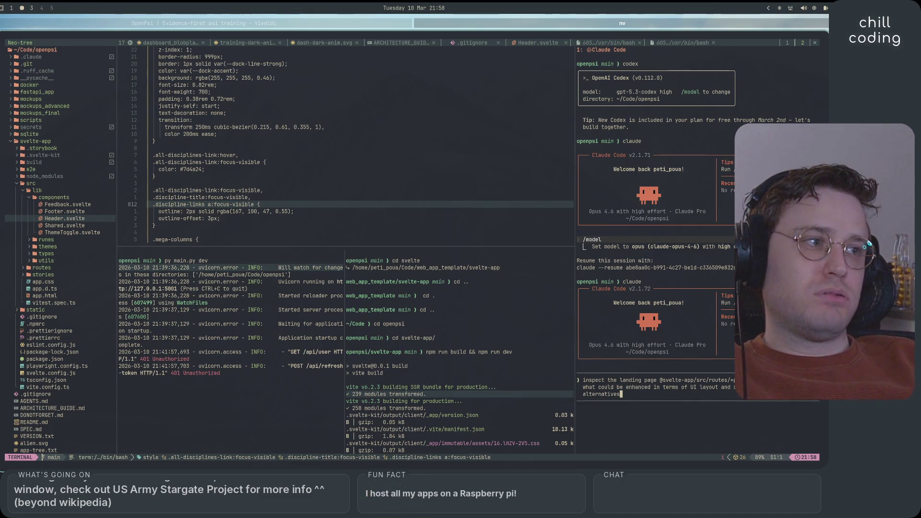
key(ctrl+w)
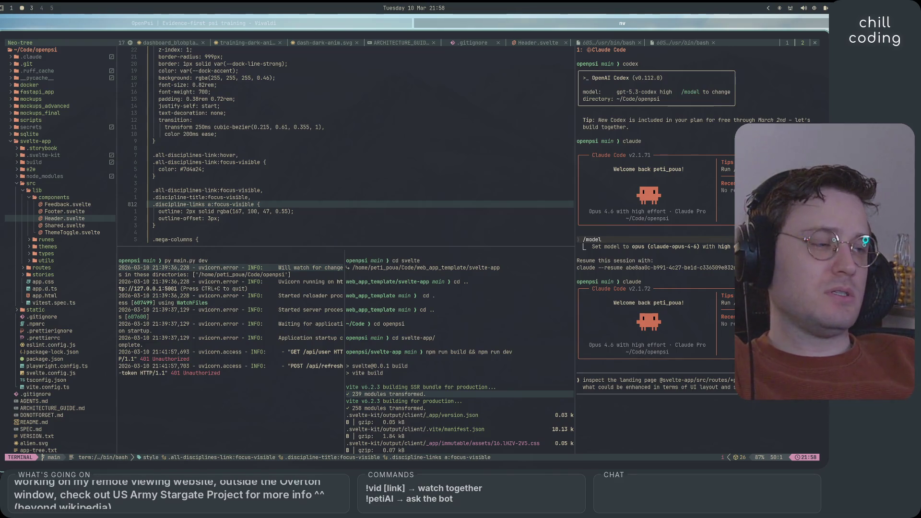
text(n)
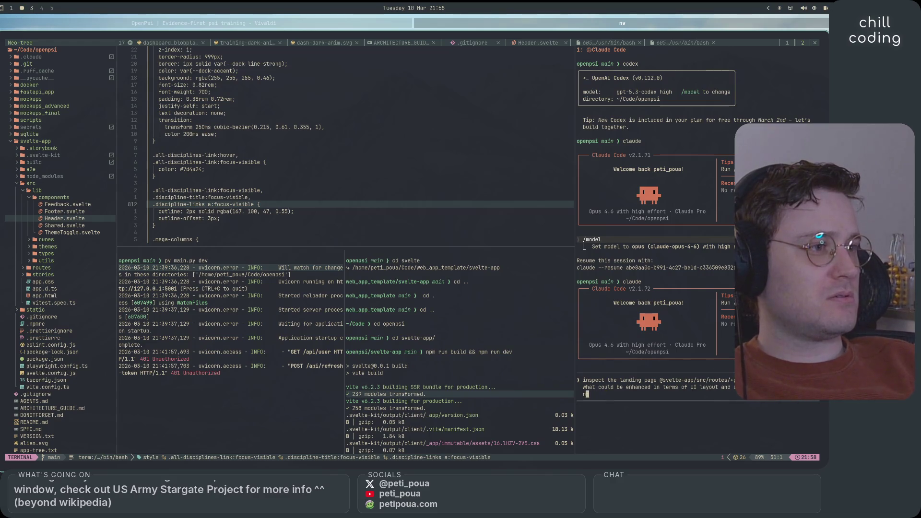
text(ot act)
key(Return)
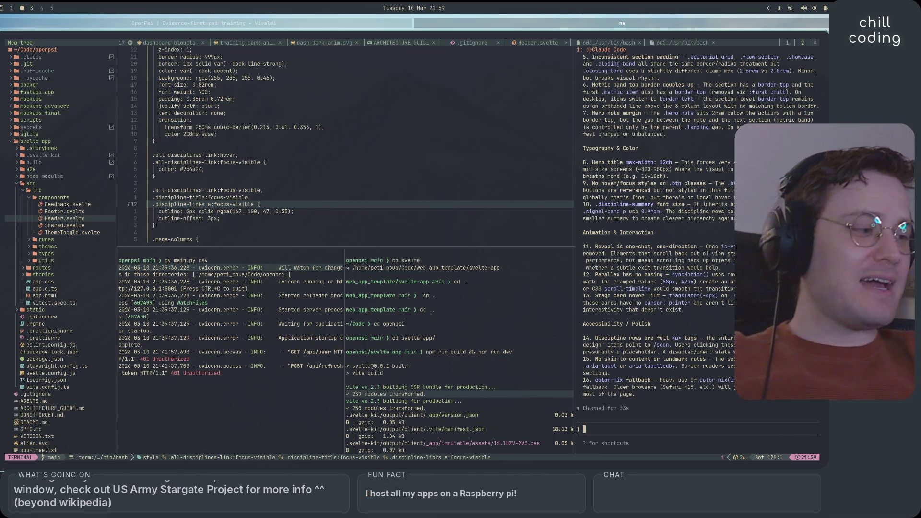
click(332, 22)
click(37, 460)
Step: Search Google for 'temtem' and open its Wikipedia article
text(temt)
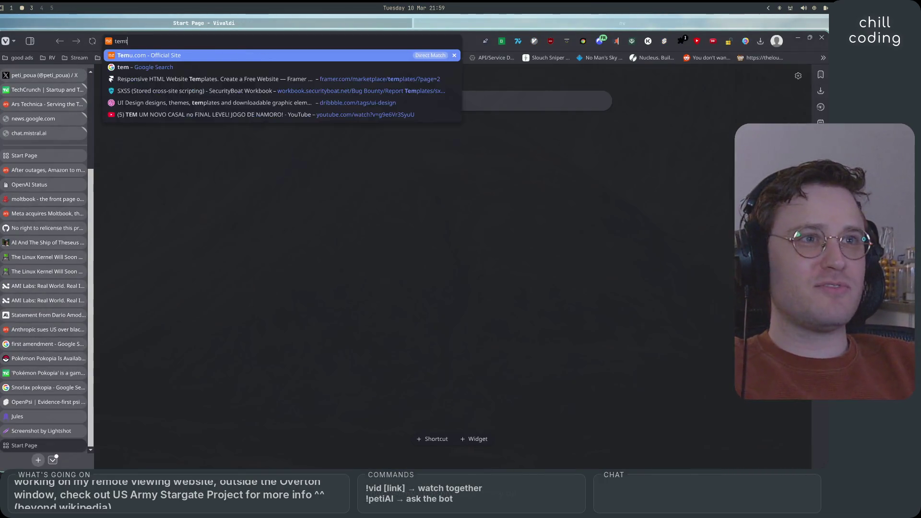
text(em)
key(Return)
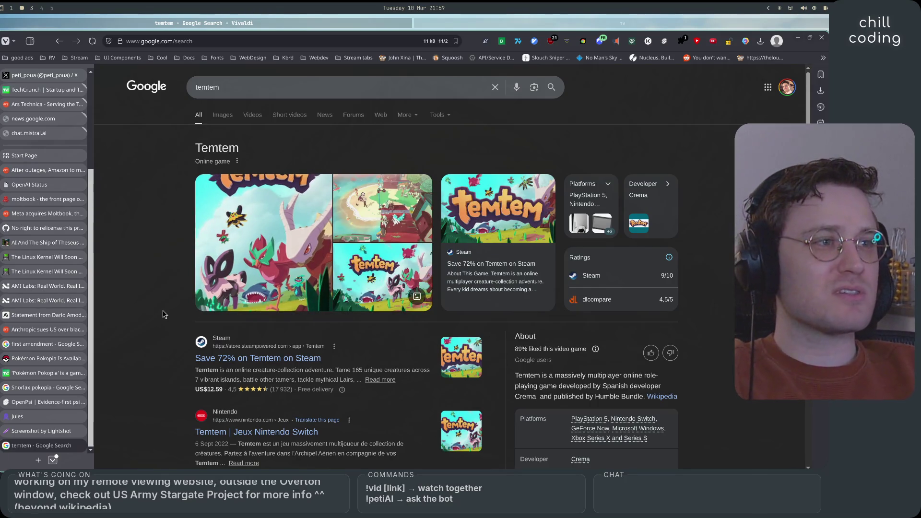
scroll(162, 315, down, 3)
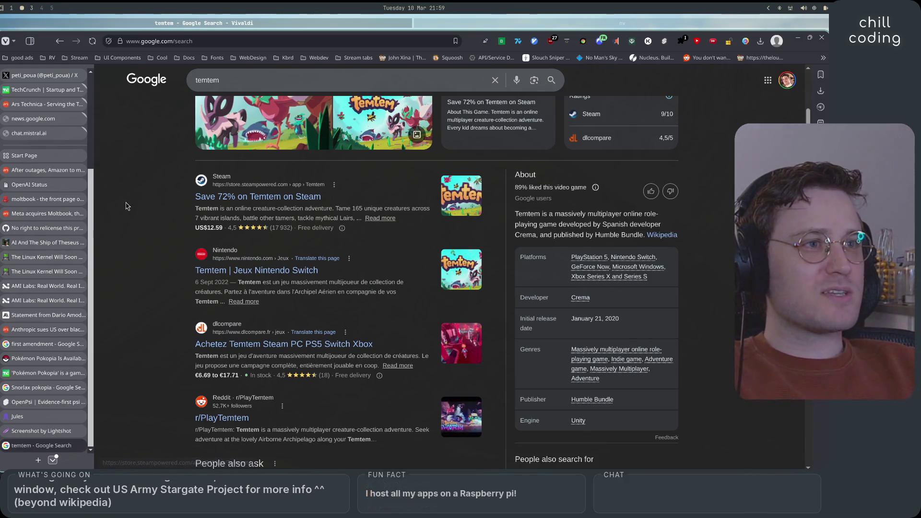
click(657, 236)
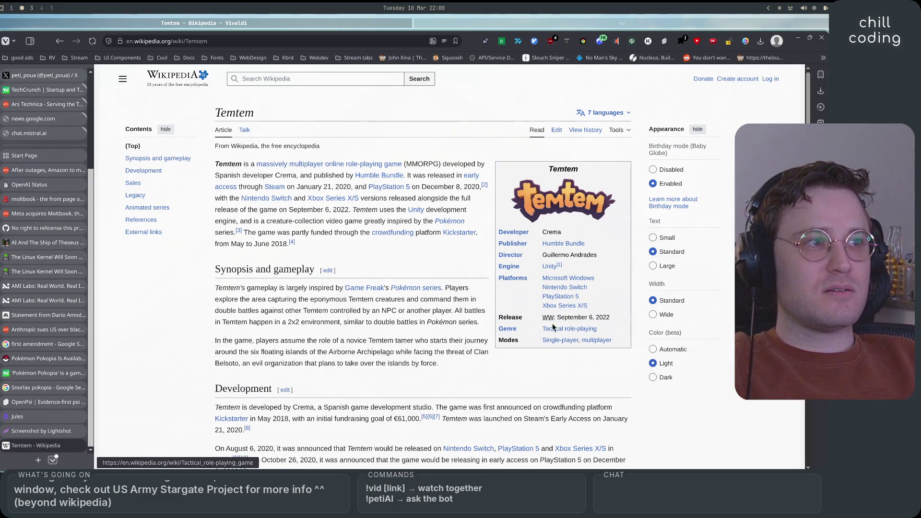
Step: Read the Temtem article, highlighting the director and Spanish studio text, then open a blank tab
double_click(547, 255)
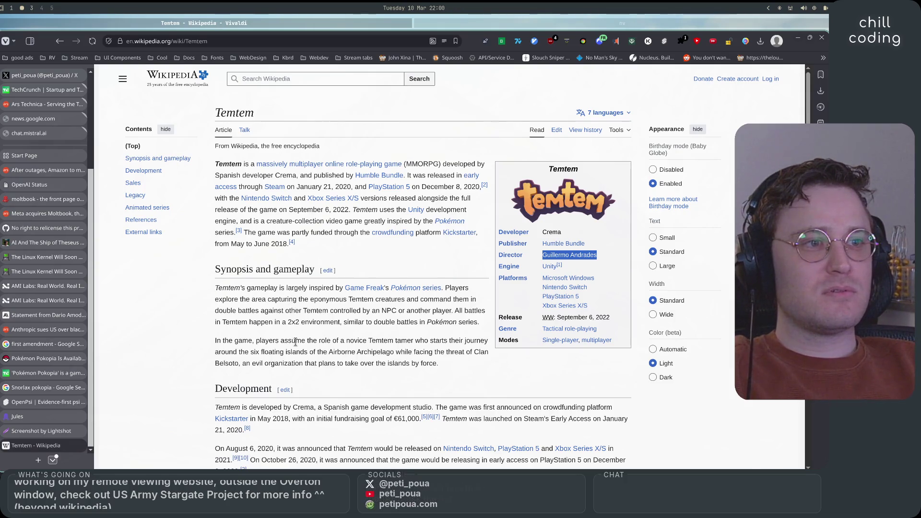
scroll(297, 347, down, 3)
drag(317, 308, 427, 309)
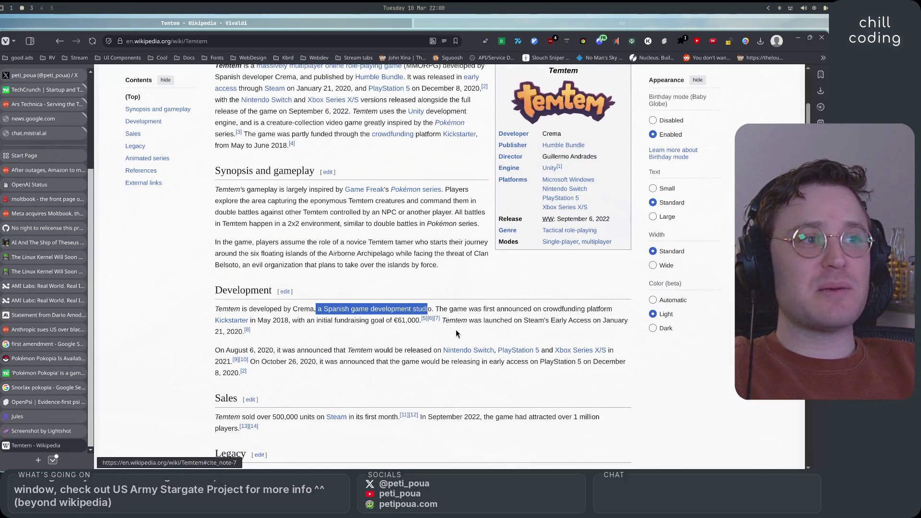
click(425, 333)
scroll(425, 333, down, 3)
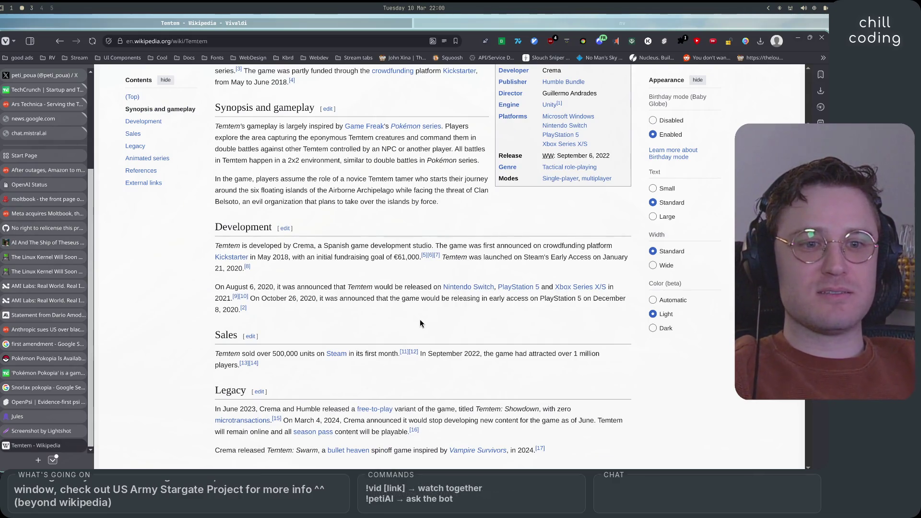
key(super+1)
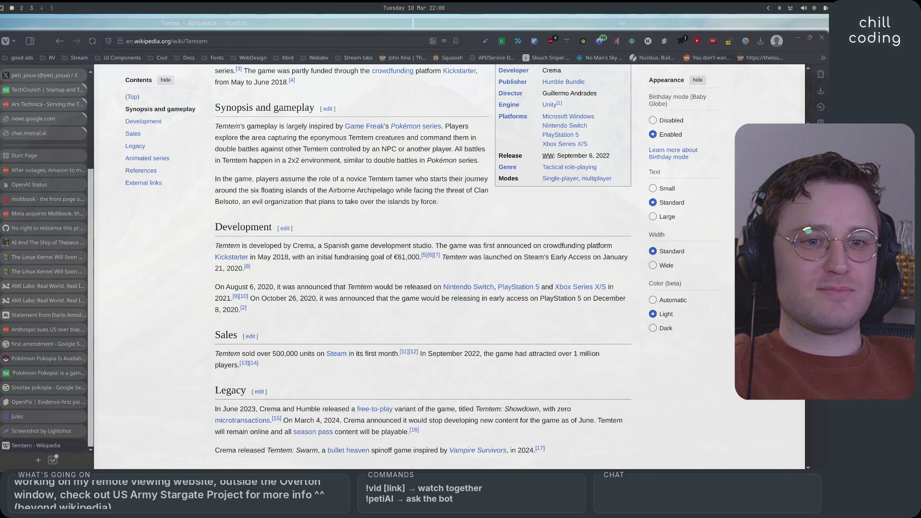
key(ctrl+t)
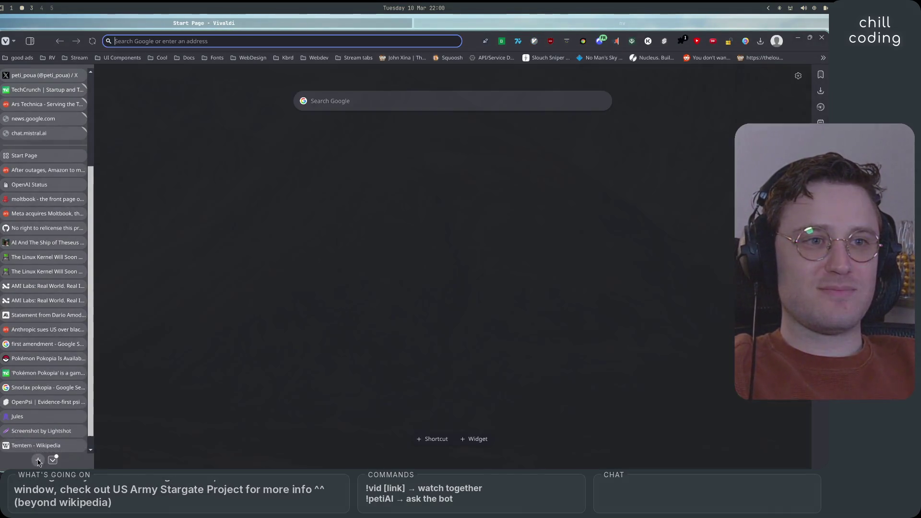
Step: Load the pasted prnt.sc screenshot link, check the Wikipedia tab briefly, then return to the editor
text(https://prnt.sc/UCRyFxnS5HAx)
key(Return)
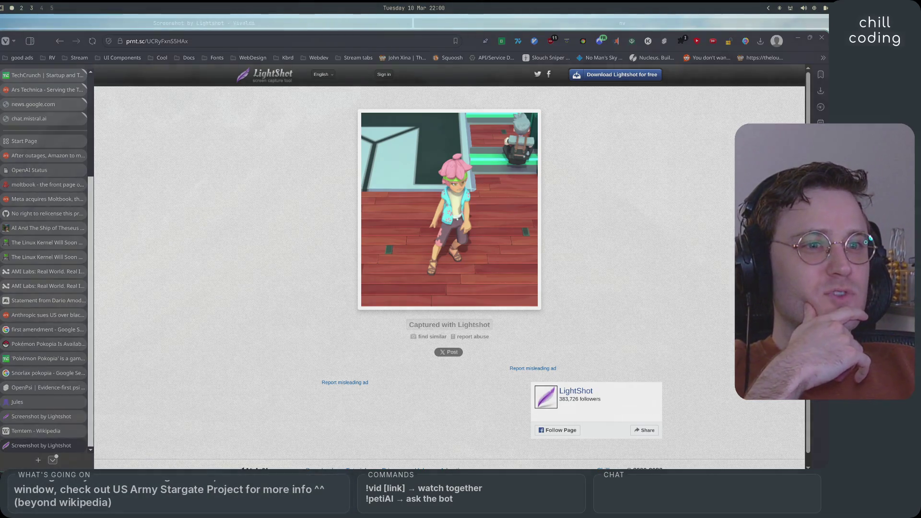
click(33, 430)
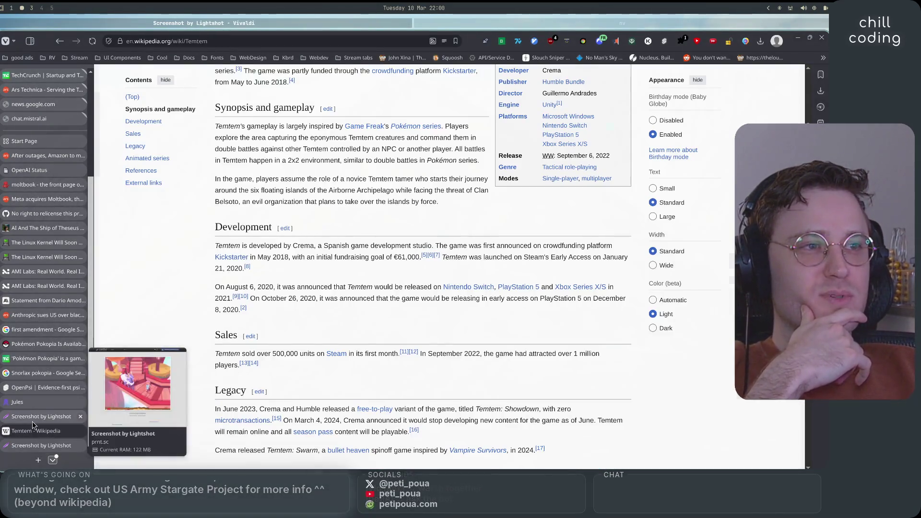
click(34, 423)
key(super+Right)
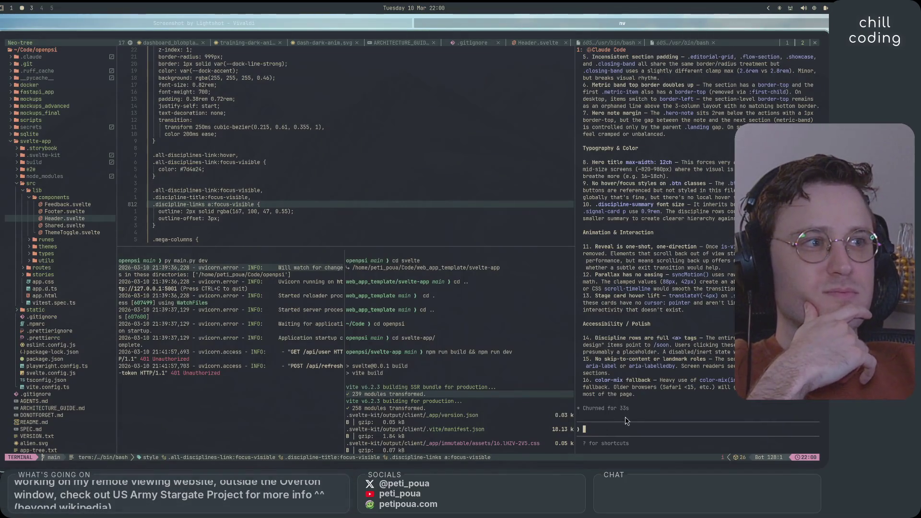
Step: Scroll through Claude Code's review findings and briefly open and close the lazygit panel
scroll(627, 420, up, 15)
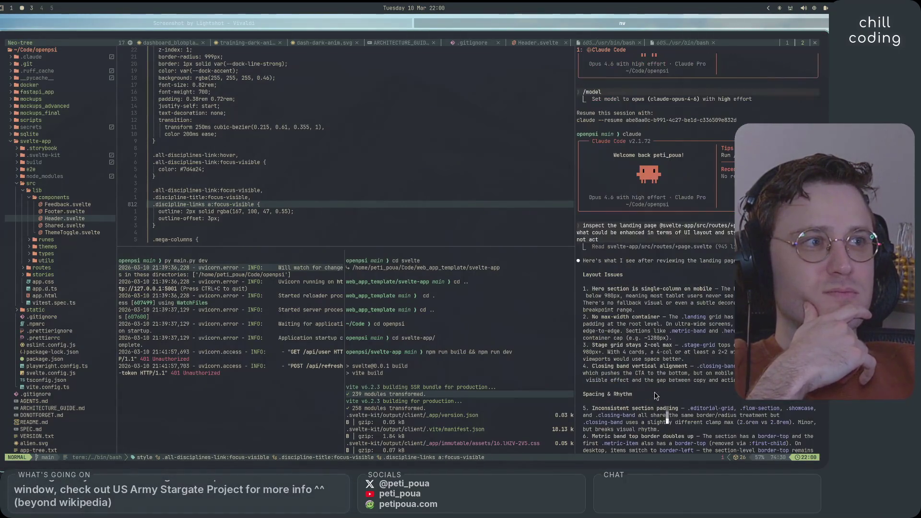
scroll(656, 395, down, 10)
scroll(656, 395, up, 10)
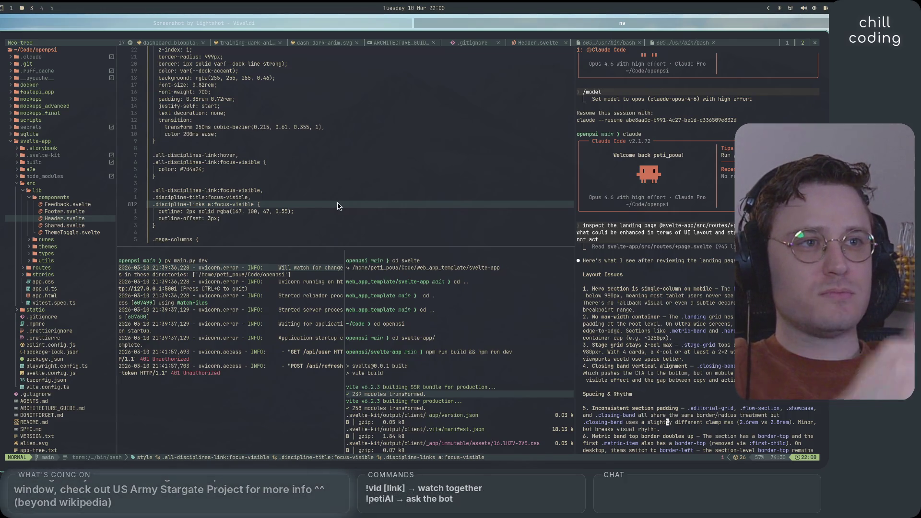
key(space)
key(g)
key(g)
key(q)
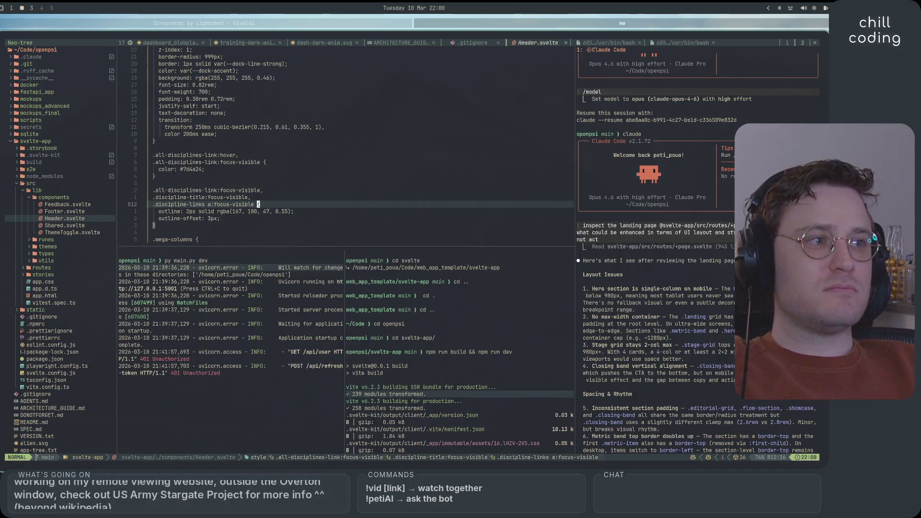
Step: Send Claude Code 'ok refactor the landing page to look better', then bring up Vivaldi
click(657, 447)
text(ok refactor the )
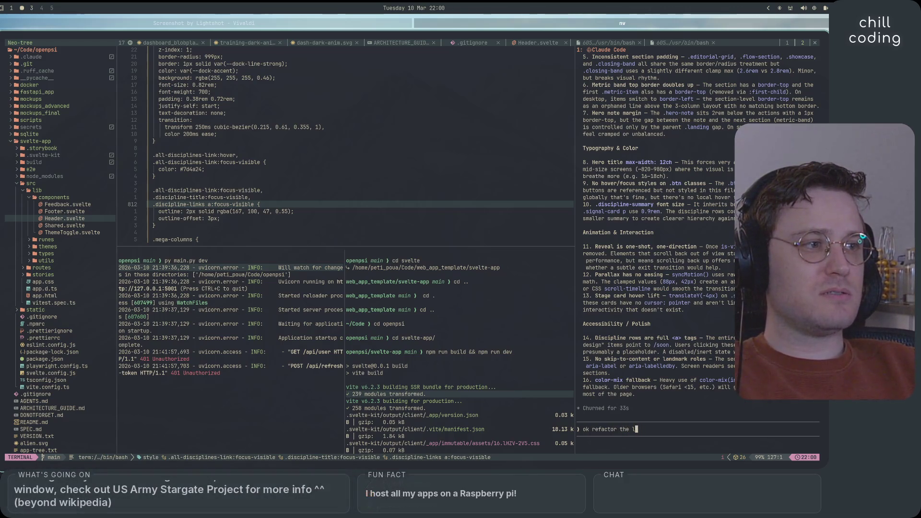
text(landing page)
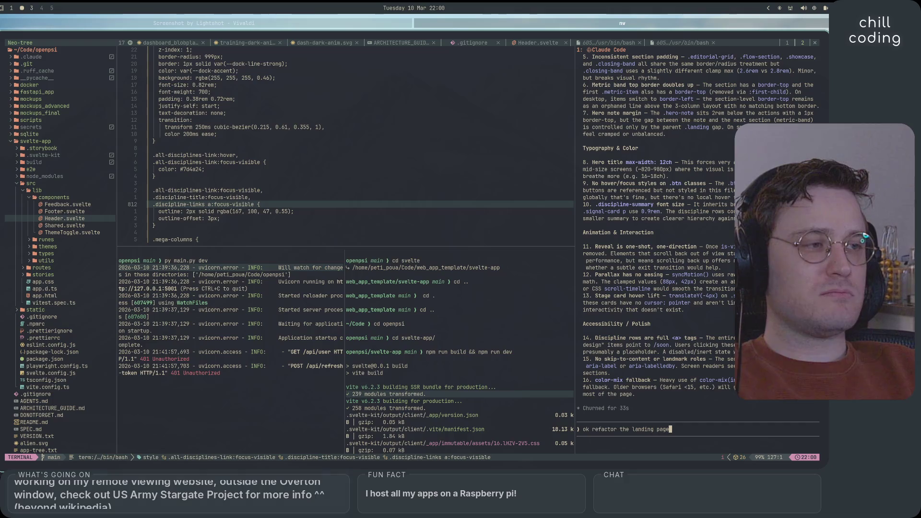
text( to look better, go)
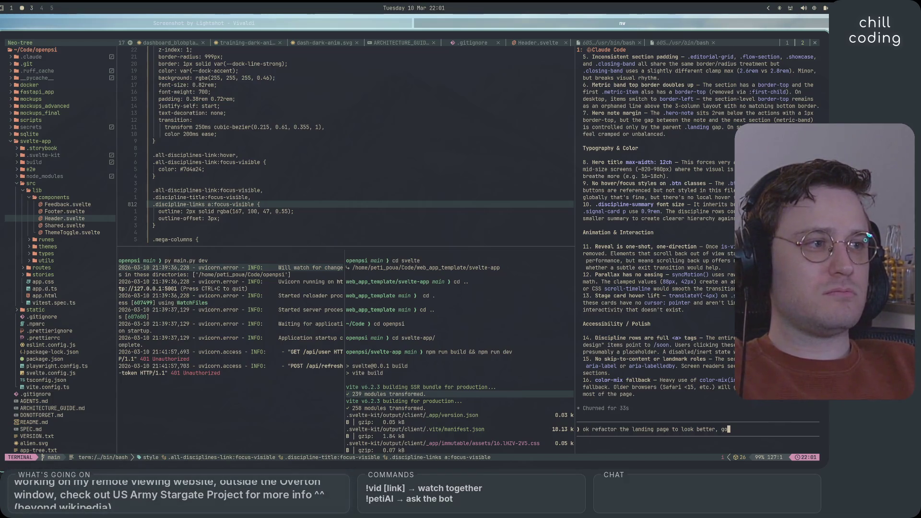
key(Return)
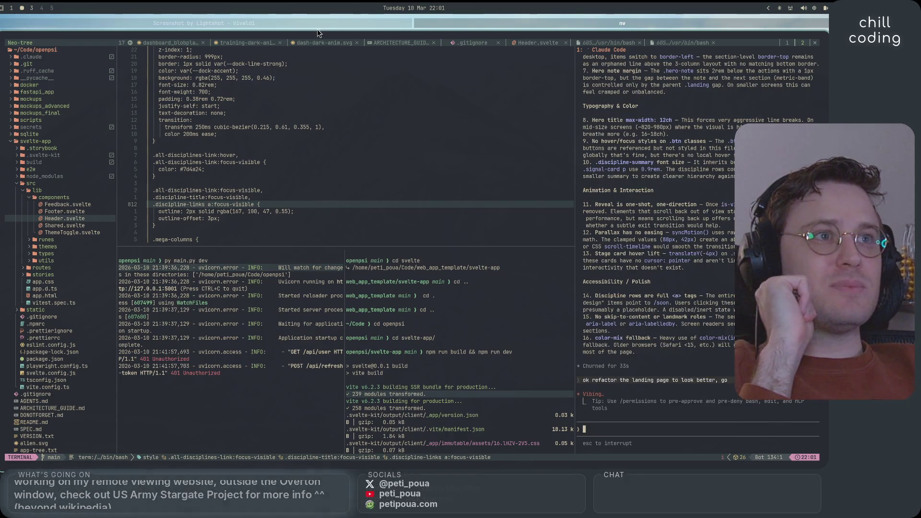
click(317, 28)
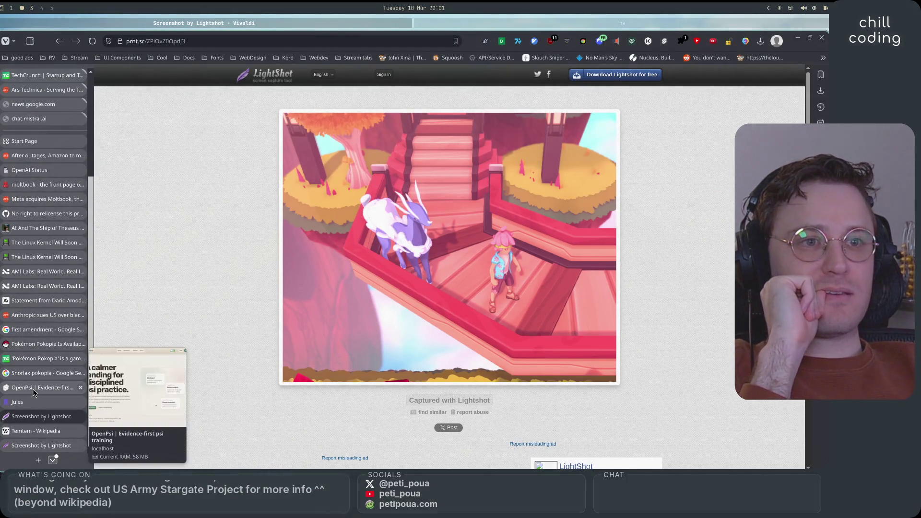
Step: Scroll through the OpenPsi landing page on localhost:5173, then switch back to Neovim
click(46, 388)
scroll(381, 149, down, 20)
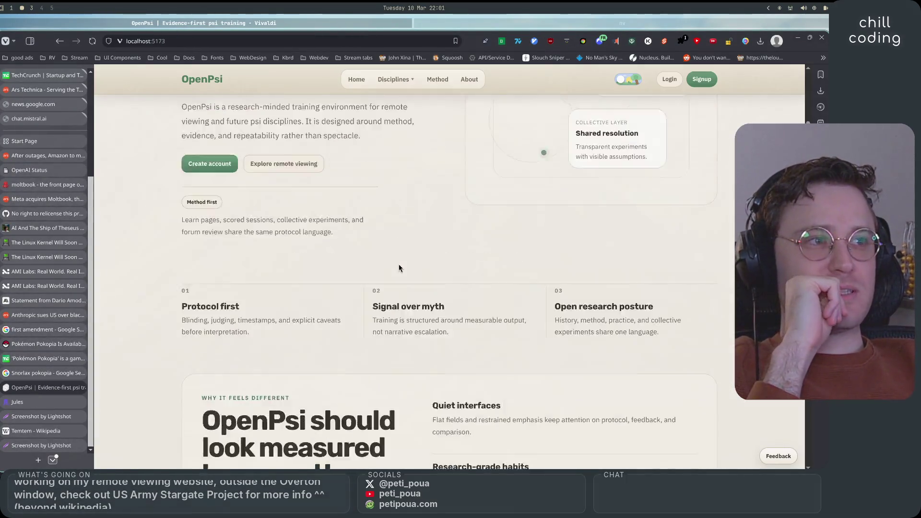
scroll(413, 314, up, 20)
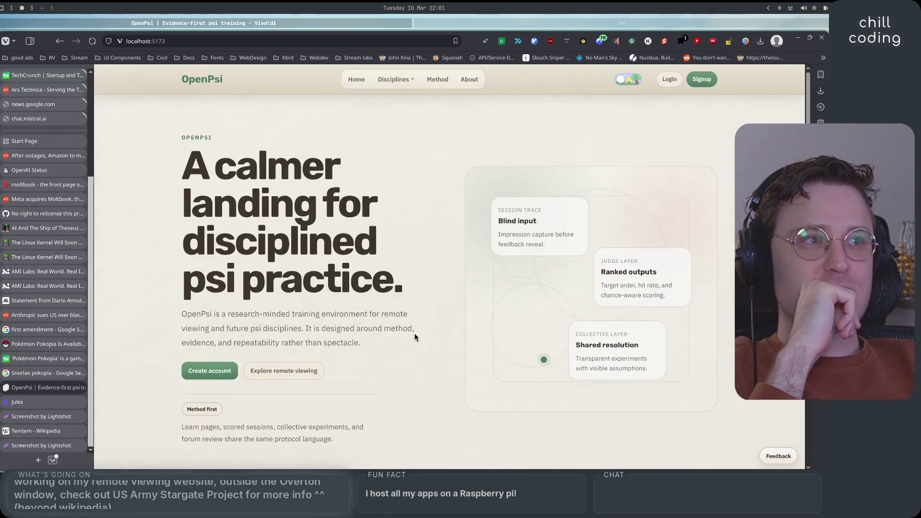
click(444, 22)
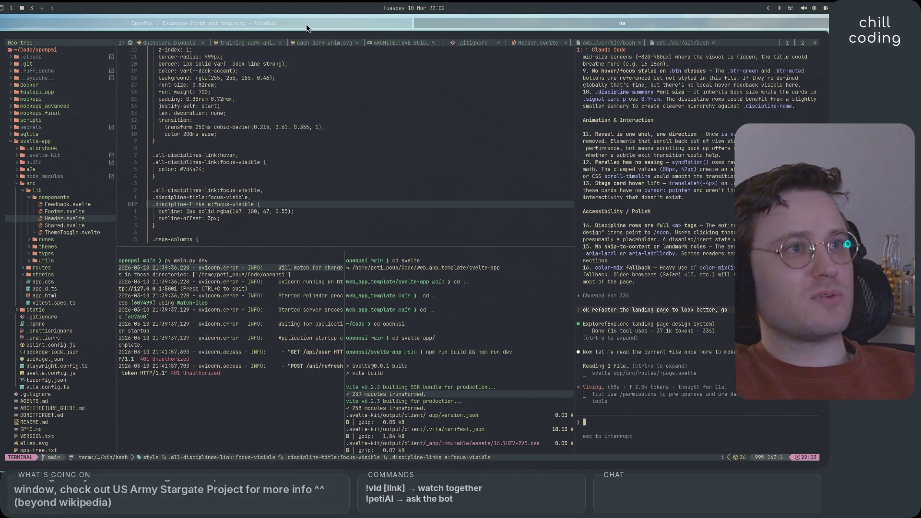
click(317, 16)
scroll(293, 295, down, 5)
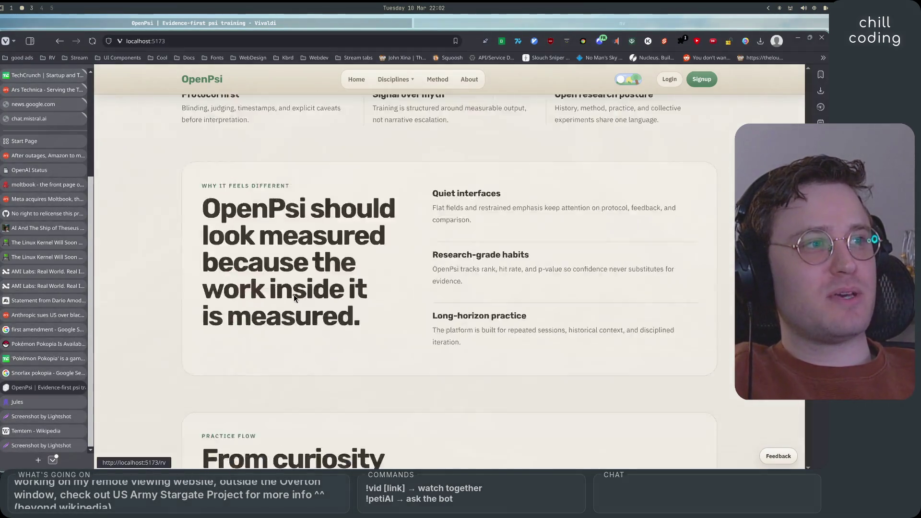
scroll(294, 294, up, 5)
scroll(295, 298, down, 15)
scroll(327, 436, up, 15)
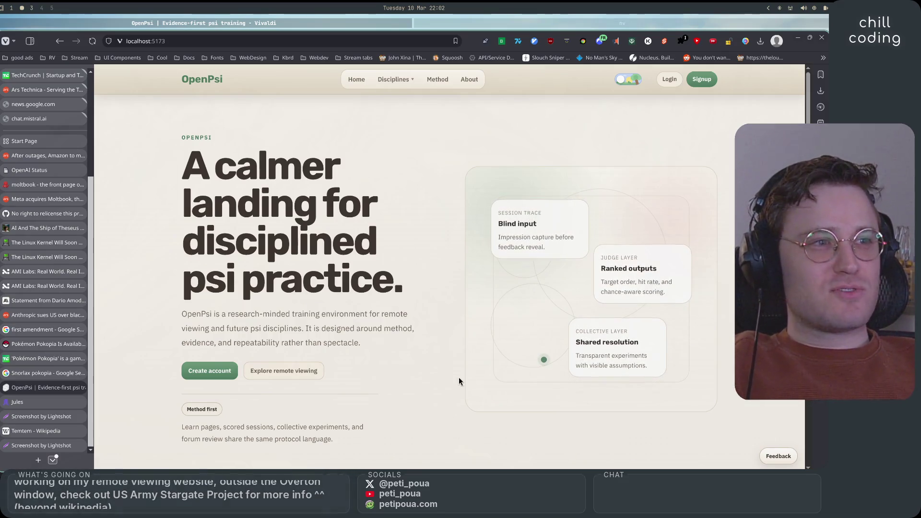
scroll(442, 374, down, 15)
scroll(441, 376, up, 15)
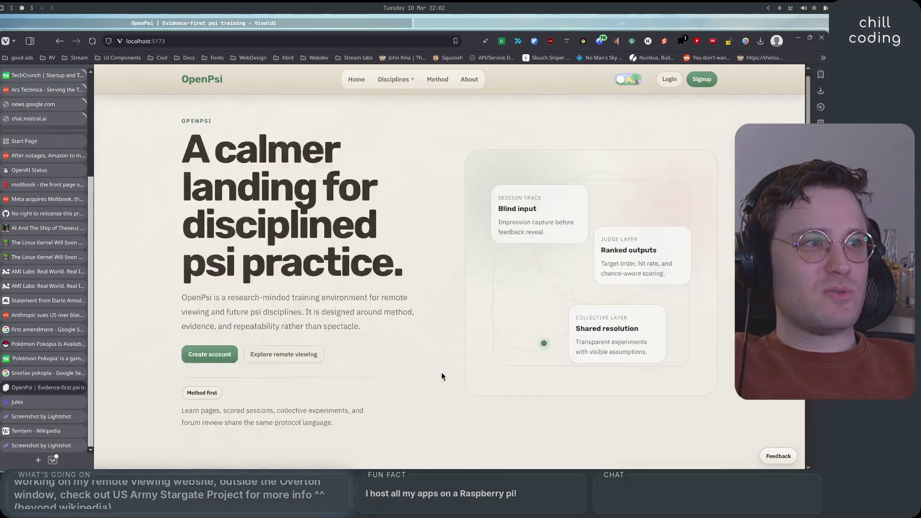
scroll(441, 376, down, 15)
scroll(442, 376, up, 15)
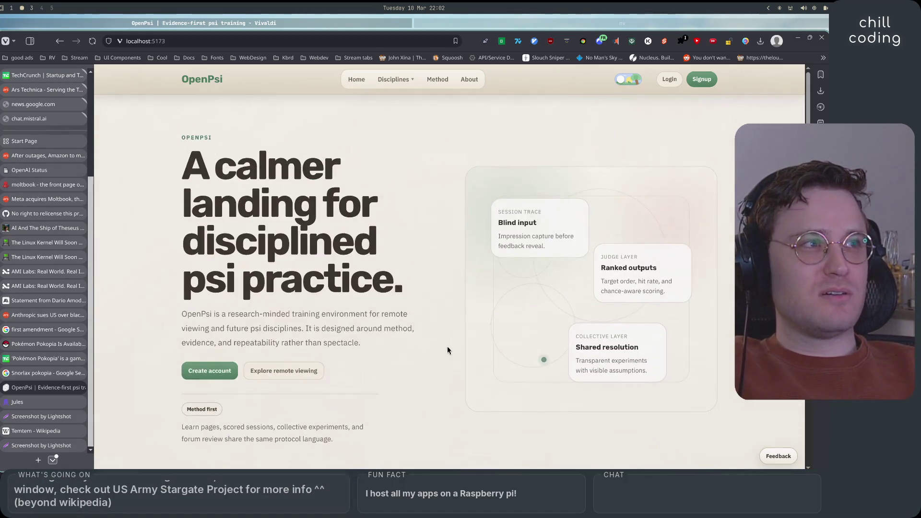
click(583, 24)
scroll(675, 360, down, 7)
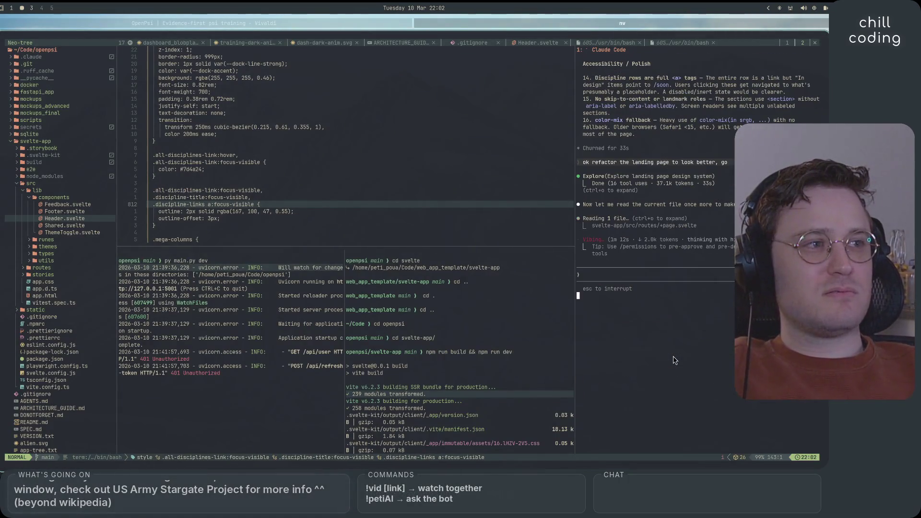
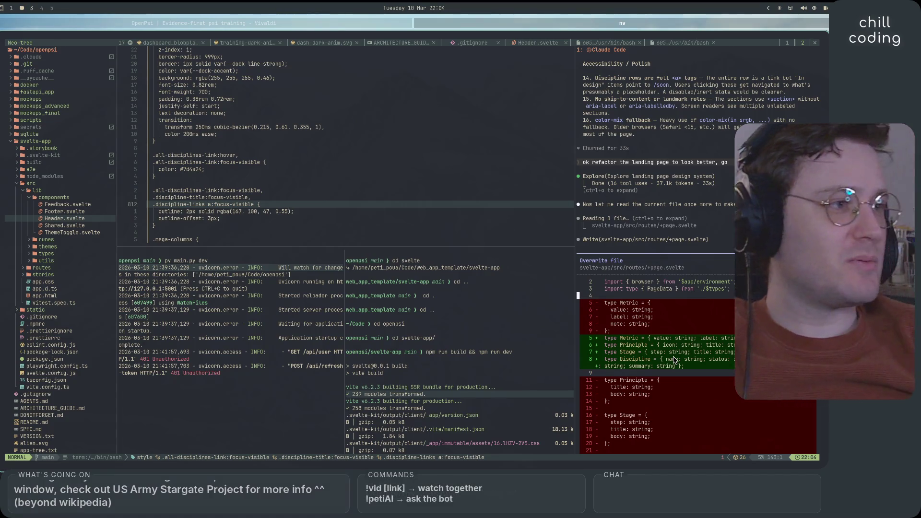
Step: Review the +page.svelte rewrite diff and accept it, allowing all further edits this session
scroll(684, 362, down, 20)
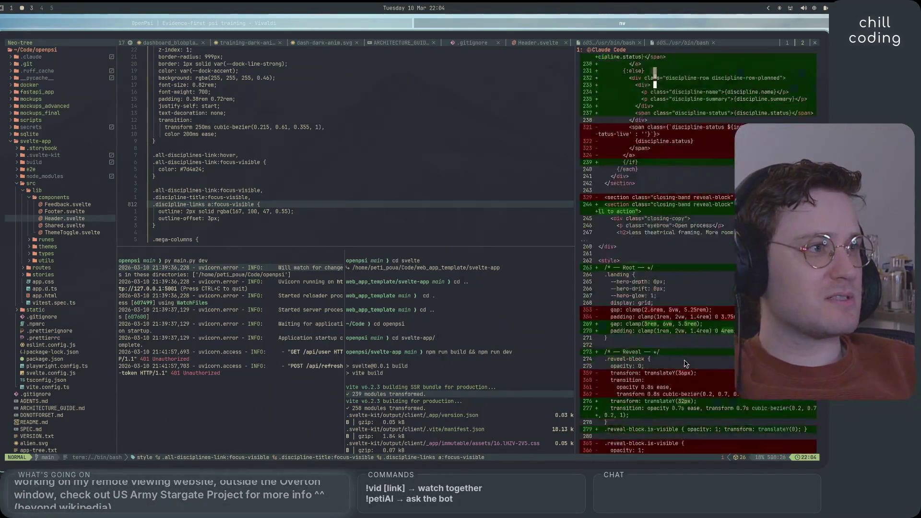
scroll(684, 367, down, 15)
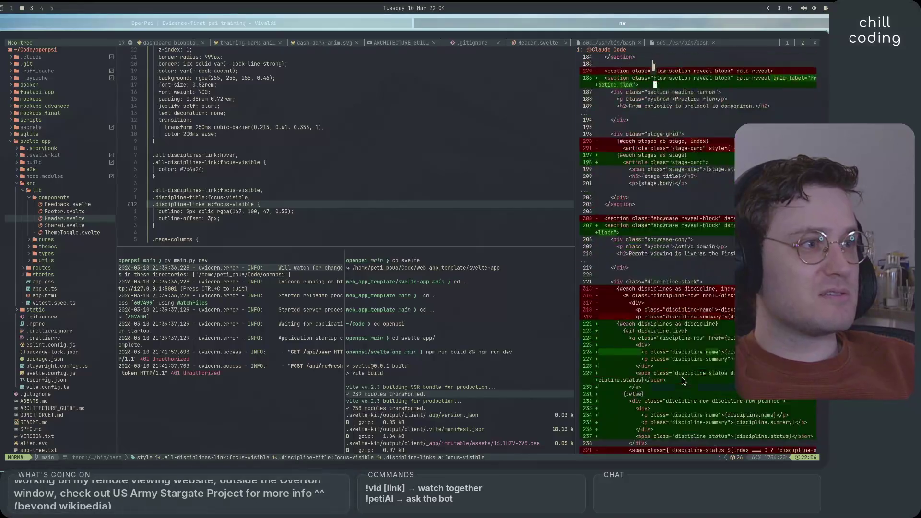
scroll(684, 381, down, 20)
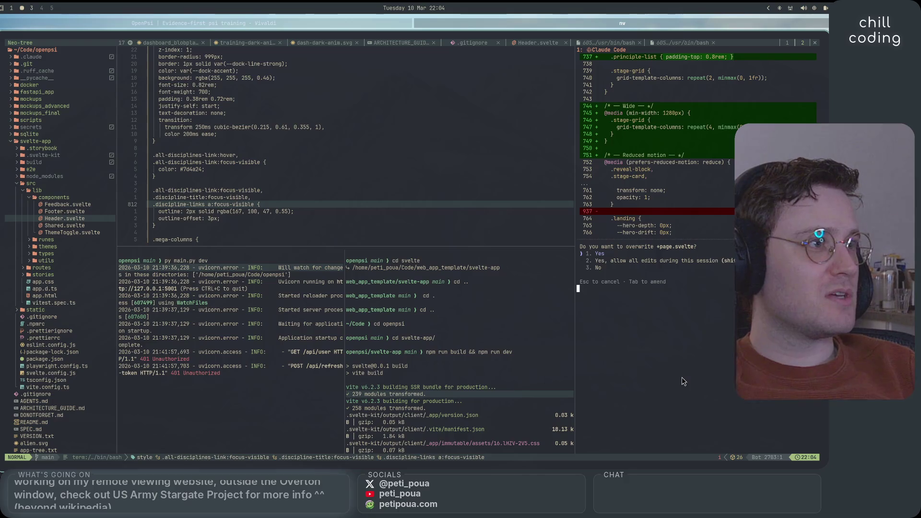
key(i)
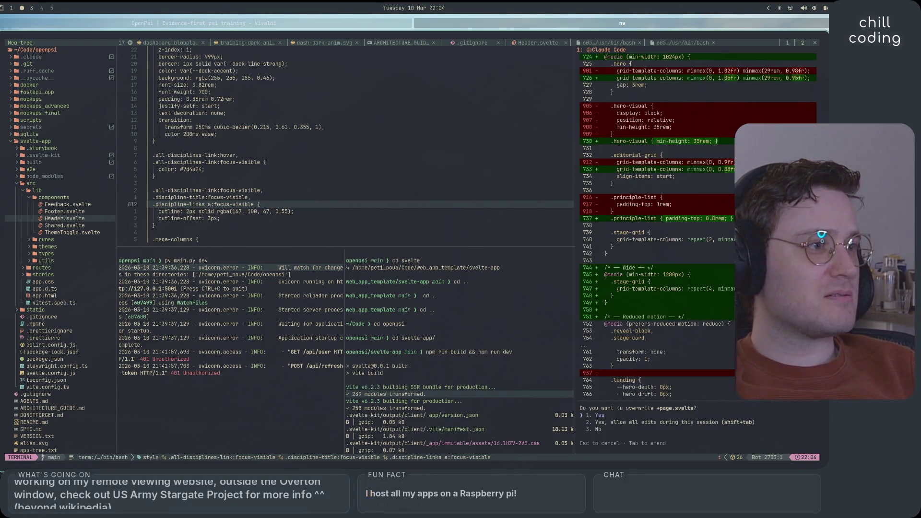
key(Down)
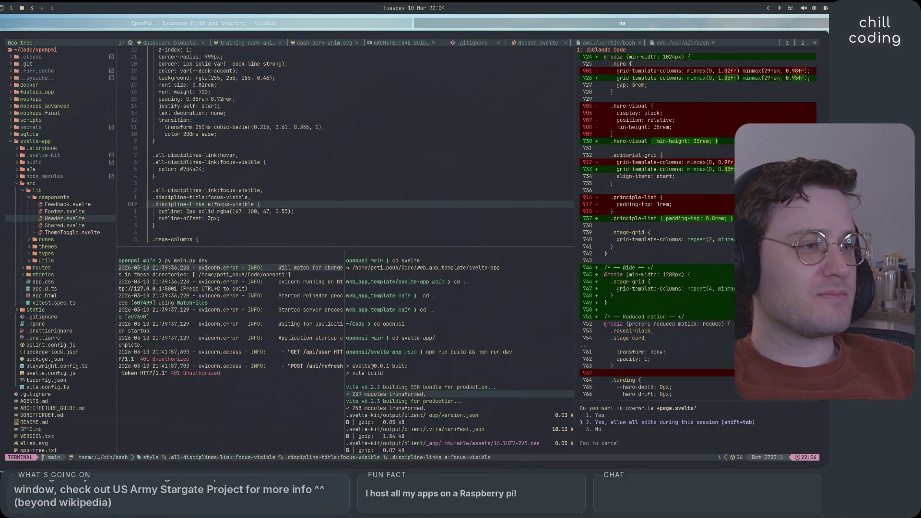
key(Return)
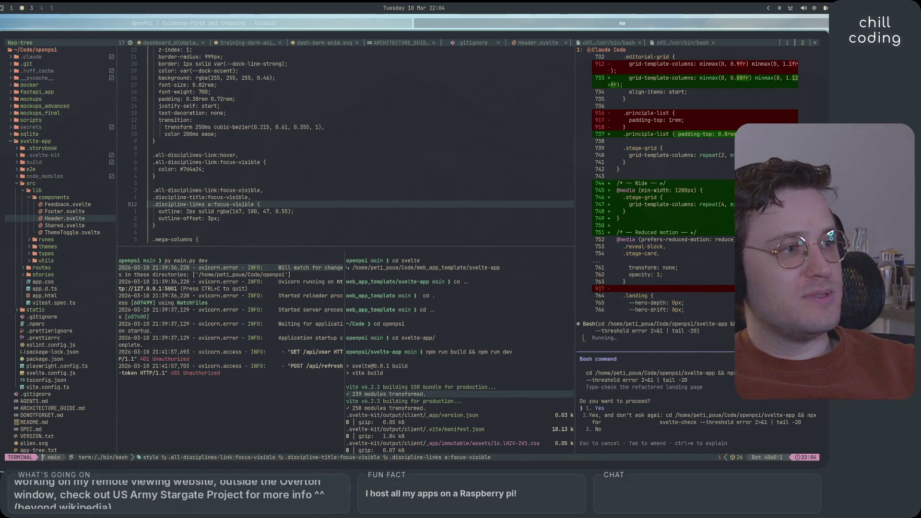
Step: Approve the svelte-check type-check so Claude finishes with a clean build and change summary
key(Return)
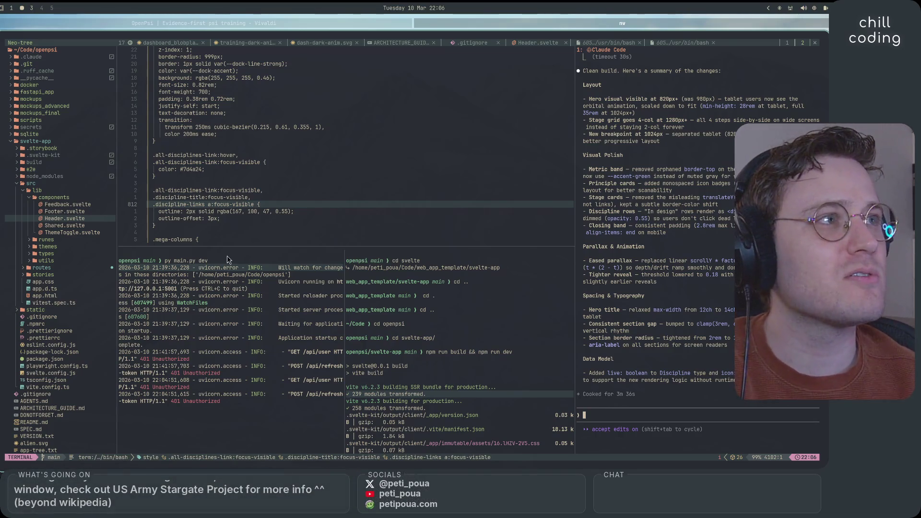
click(310, 22)
Step: Search Google Images for 'ink pen' and preview the Dryden calligraphy fountain pen set
click(37, 461)
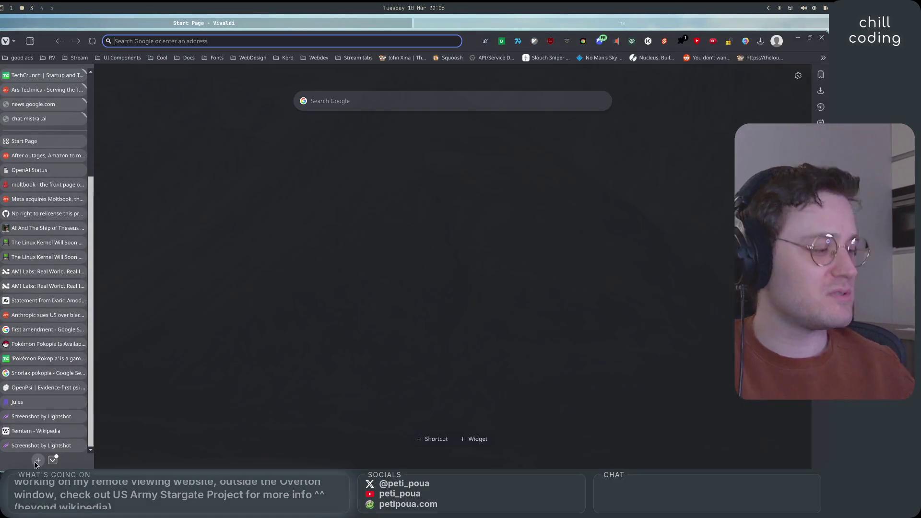
text(in)
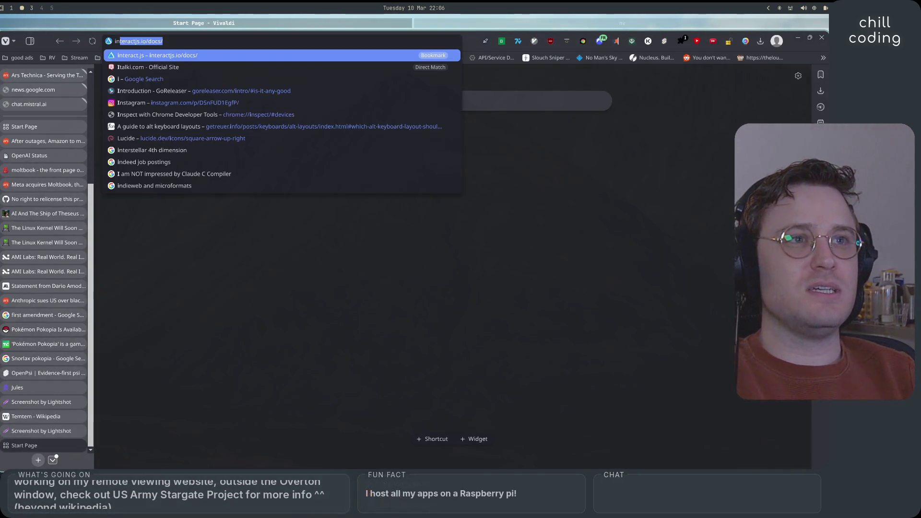
text(k pen)
key(Return)
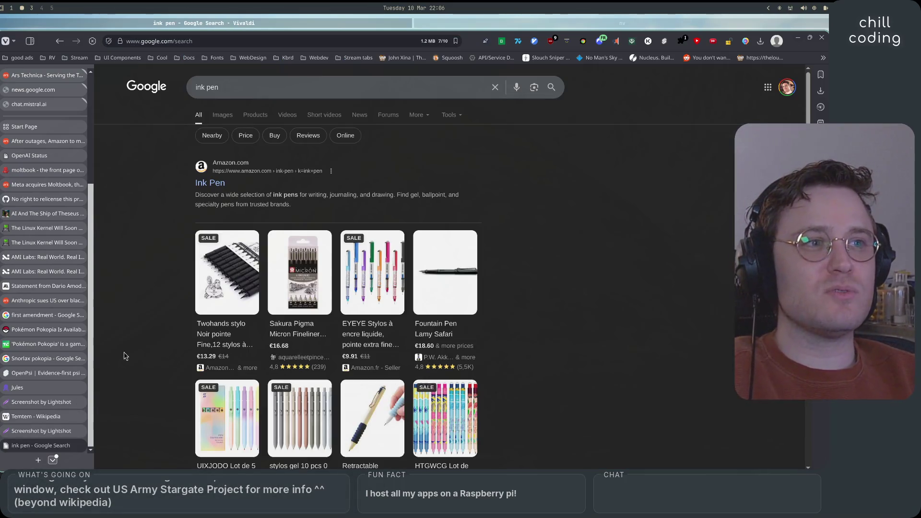
click(218, 115)
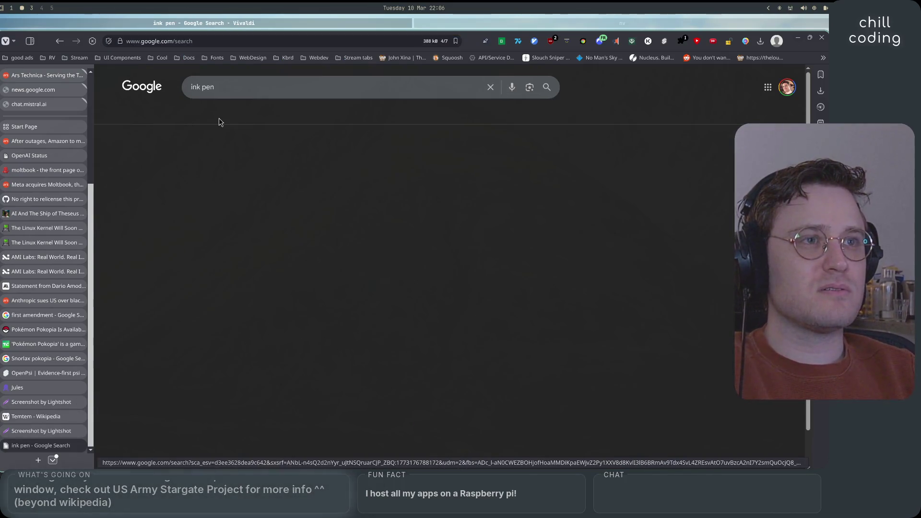
click(301, 203)
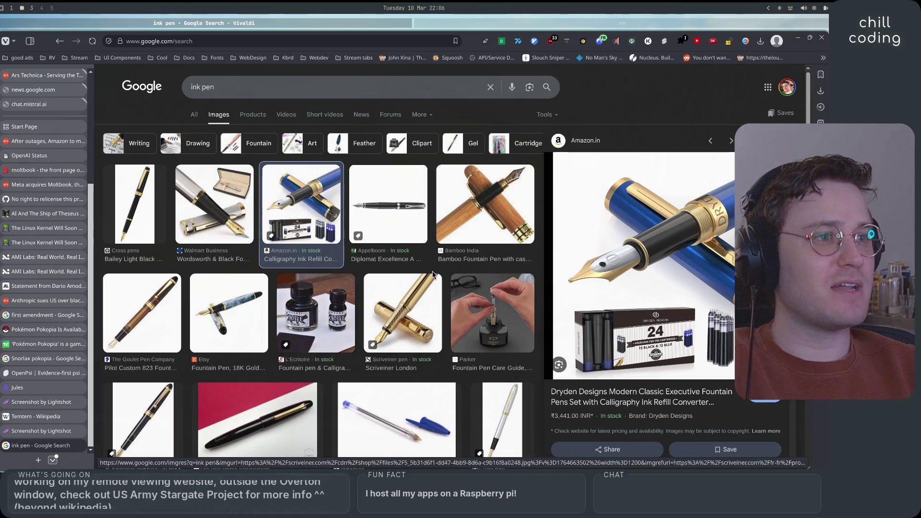
Step: Scroll down the ink pen image results and preview the Getty Images fountain pen photo
scroll(418, 335, down, 3)
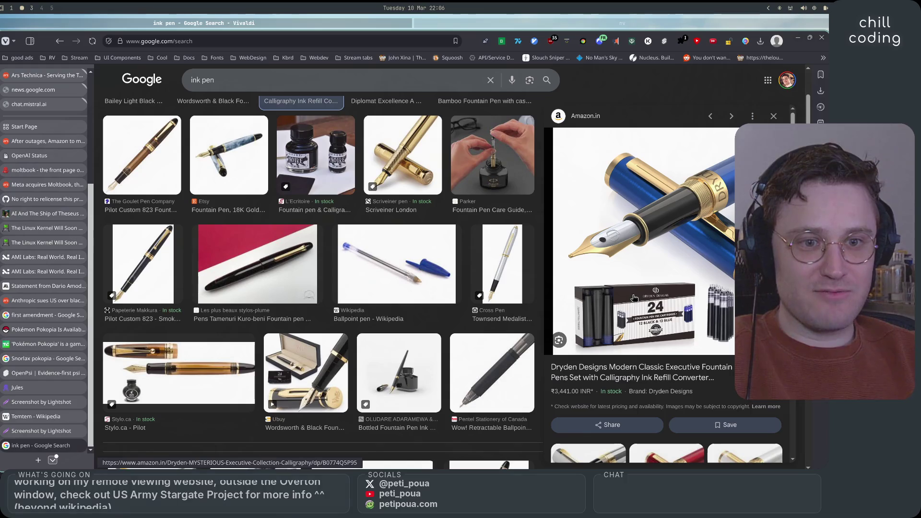
scroll(373, 320, down, 3)
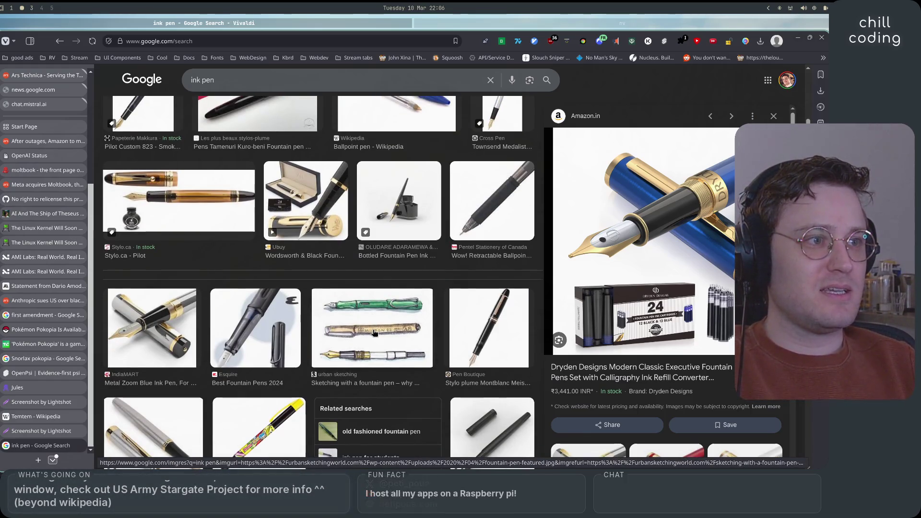
scroll(350, 335, down, 3)
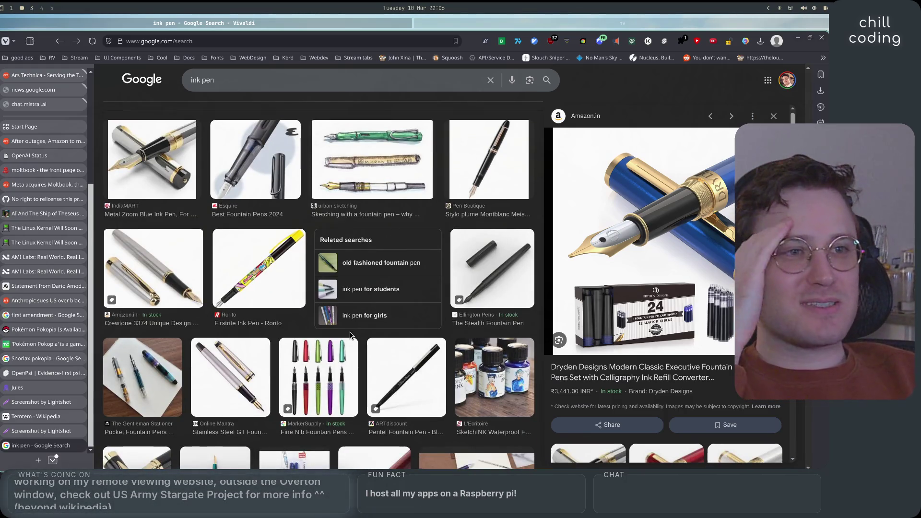
scroll(350, 334, down, 3)
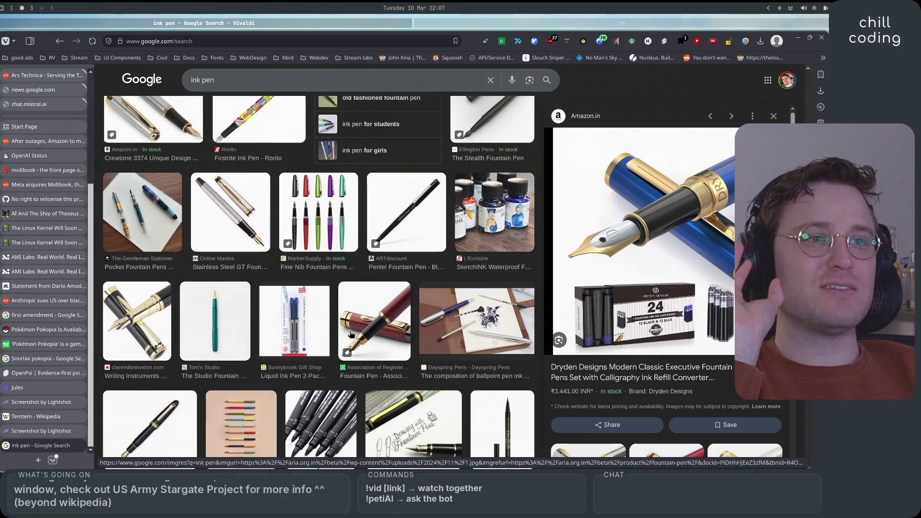
scroll(351, 335, down, 5)
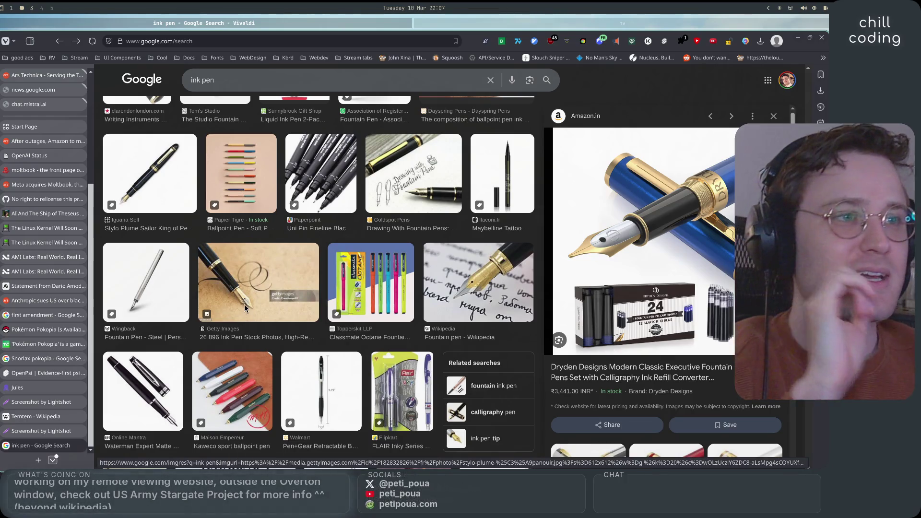
click(249, 288)
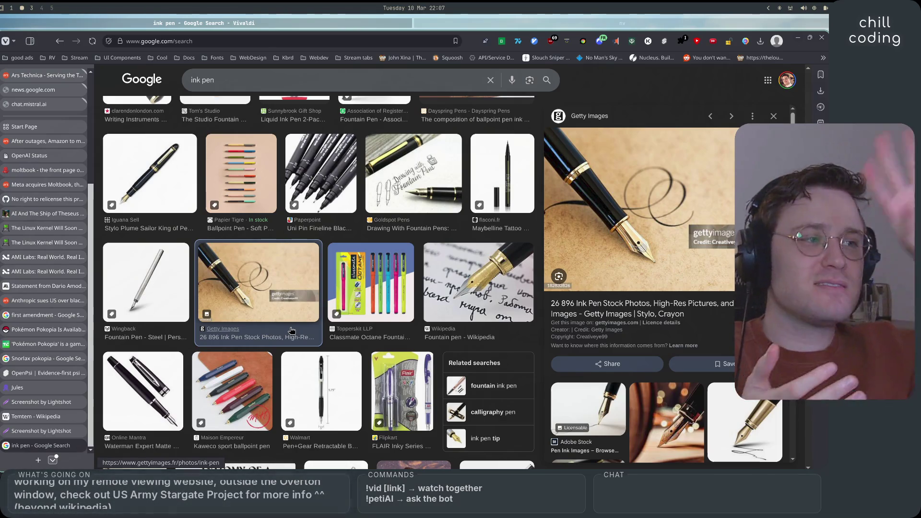
Step: Preview the Anatomy of a Fountain Pen, Cult Pens, Goulet nib, JetPens and Fountain Pen 101 images
scroll(301, 366, down, 4)
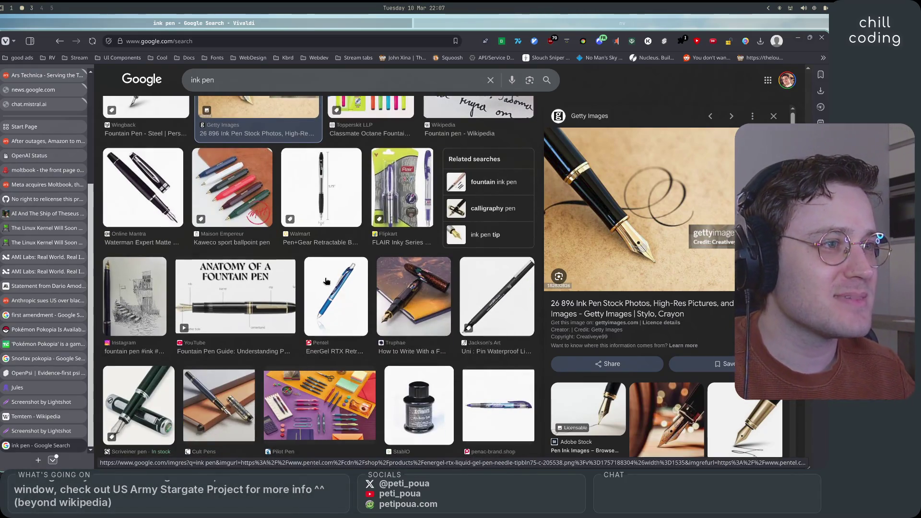
click(237, 315)
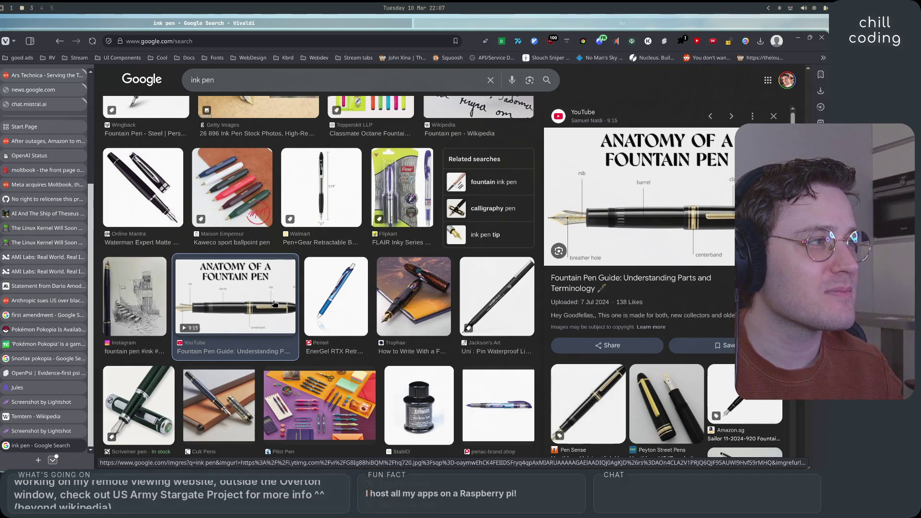
scroll(274, 304, down, 2)
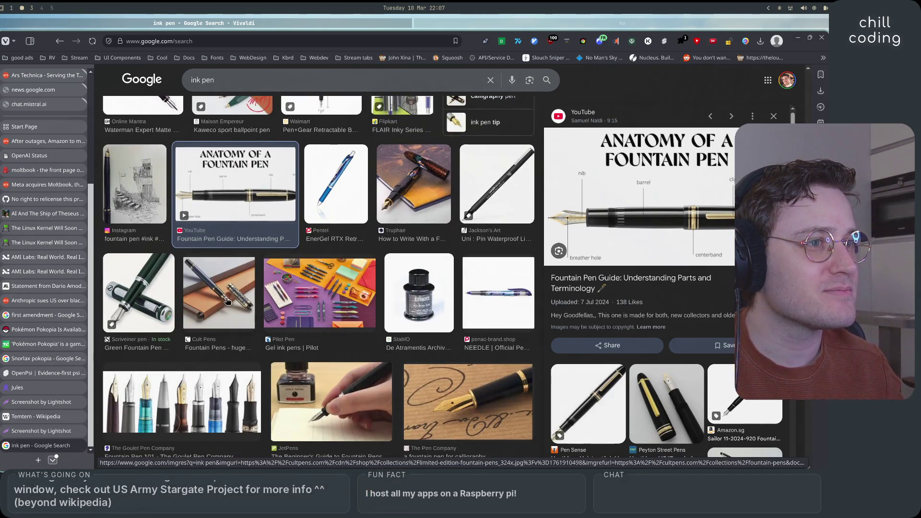
click(228, 307)
scroll(224, 327, down, 1)
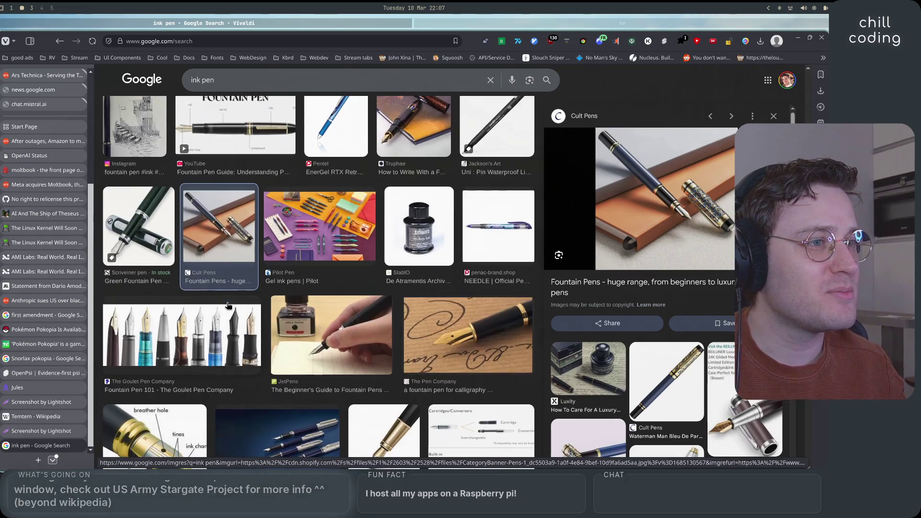
click(224, 327)
click(323, 324)
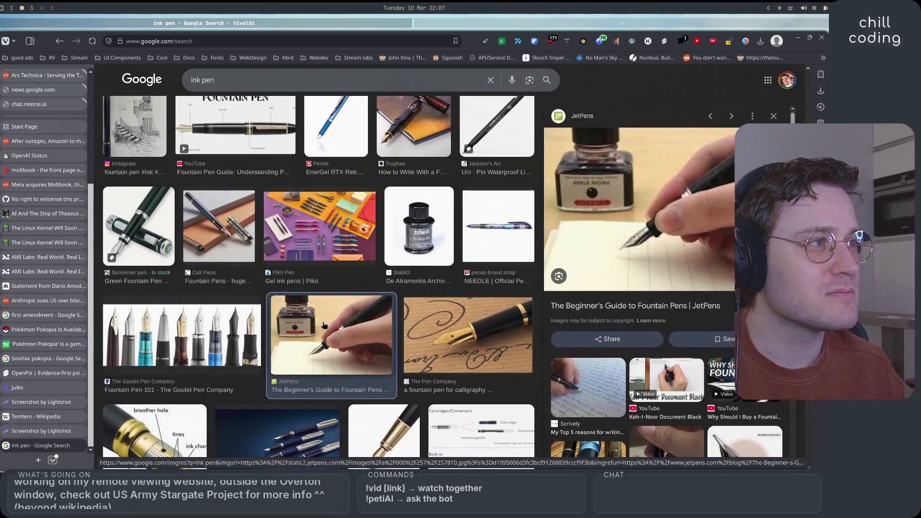
click(247, 341)
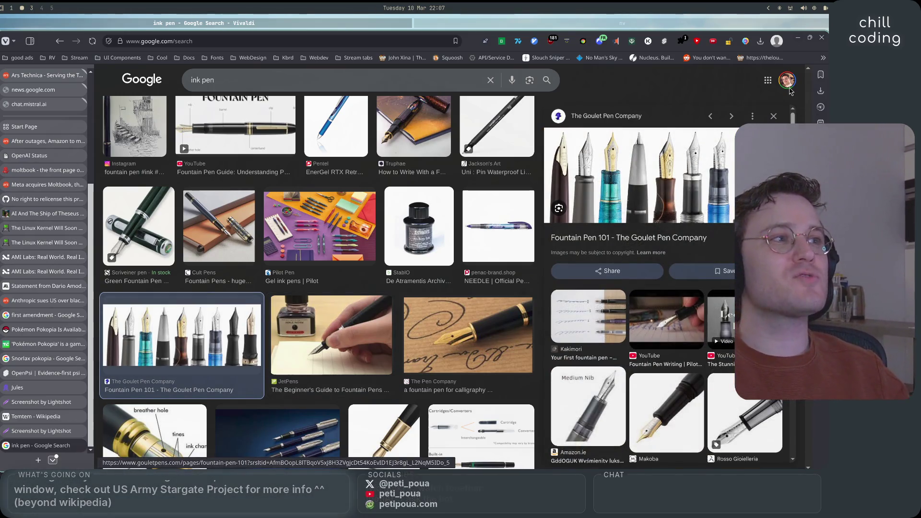
Step: Preview the Kaweco Piston Sport, Lady Writer, Pen and Ink and Invaluable vintage pens images
scroll(355, 284, down, 2)
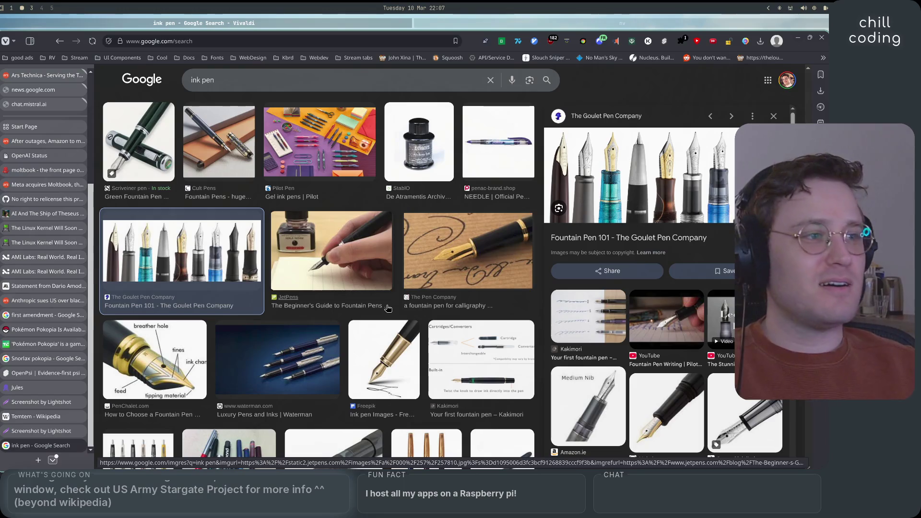
scroll(409, 252, down, 3)
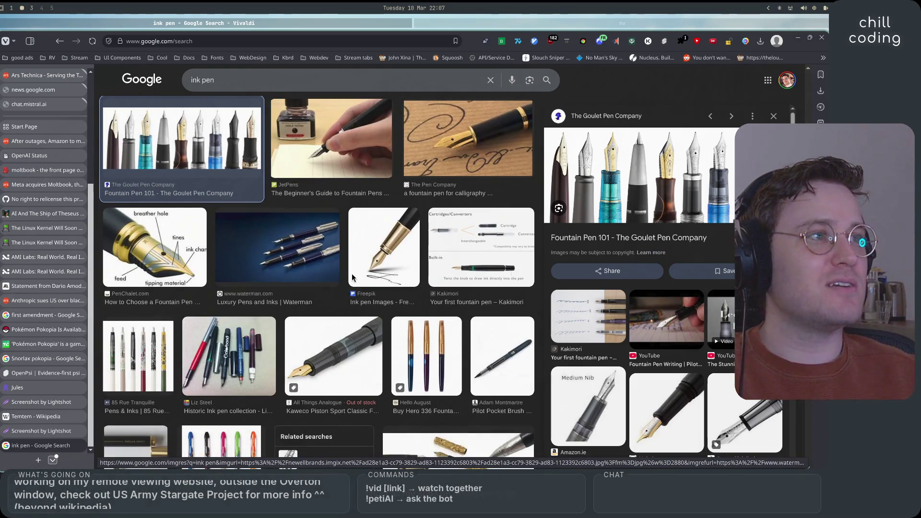
scroll(374, 315, down, 3)
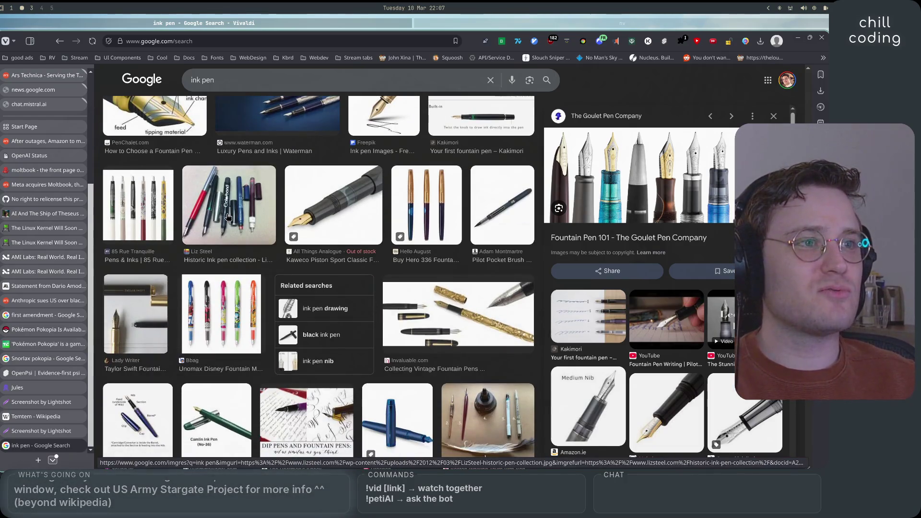
click(308, 219)
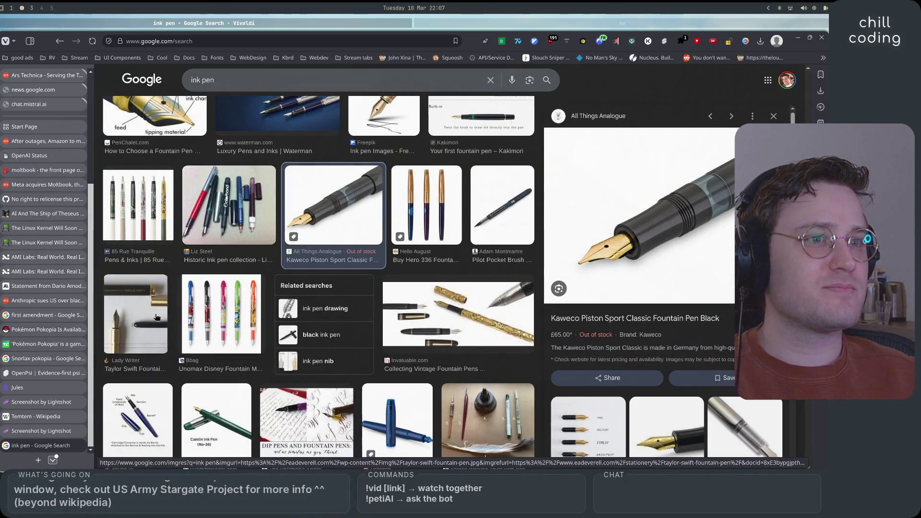
click(146, 327)
scroll(146, 327, down, 2)
click(460, 331)
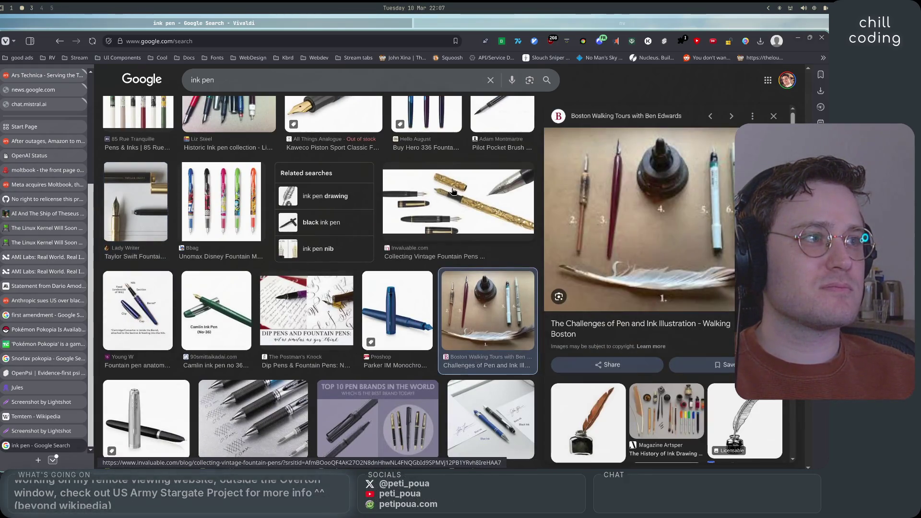
click(453, 205)
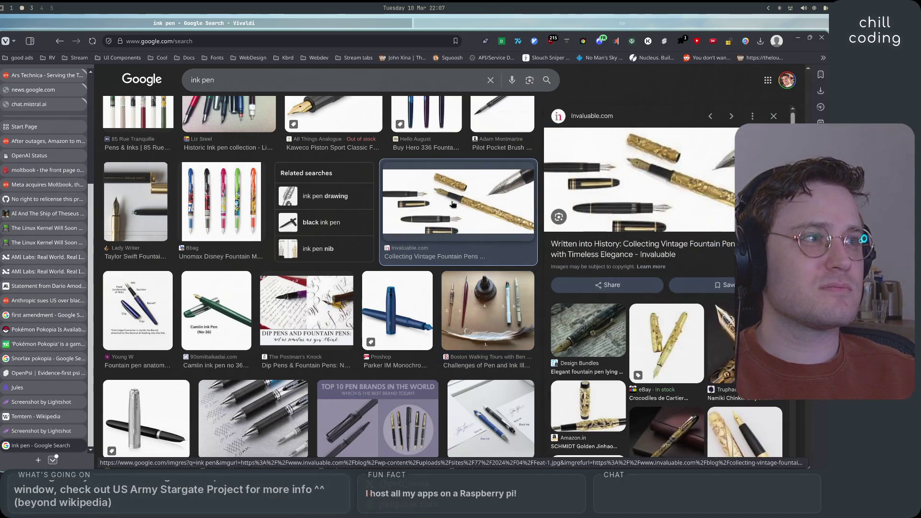
scroll(384, 192, up, 5)
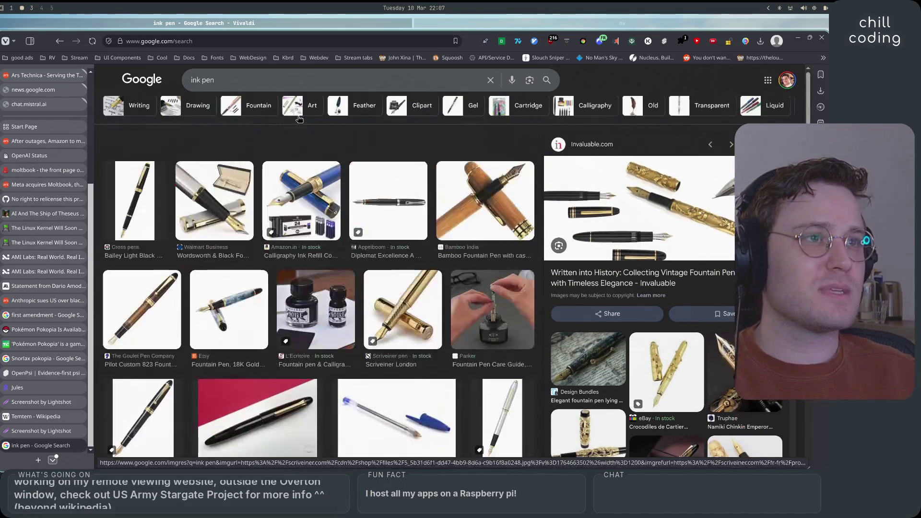
click(271, 89)
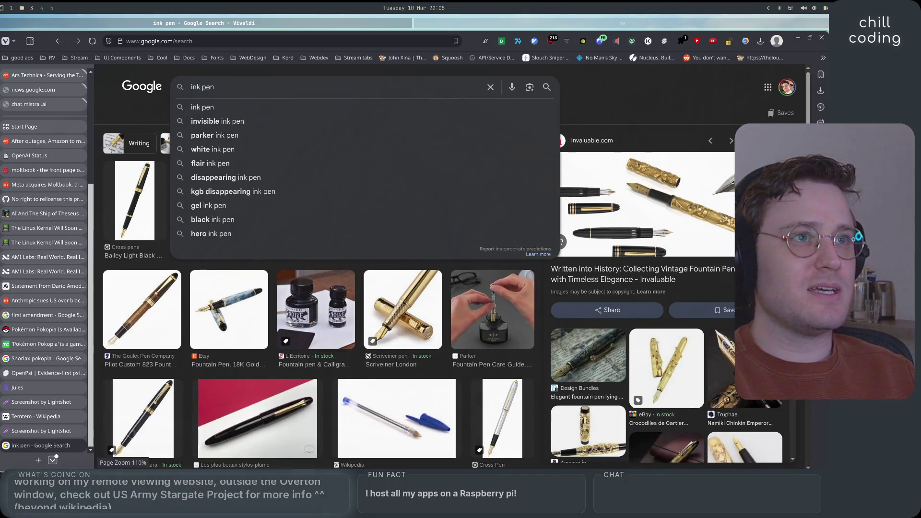
Step: Change the image search to 'fountain pen', then refine it to 'fountain pen cut'
key(ctrl+plus)
key(ctrl+a)
text(fountain pen)
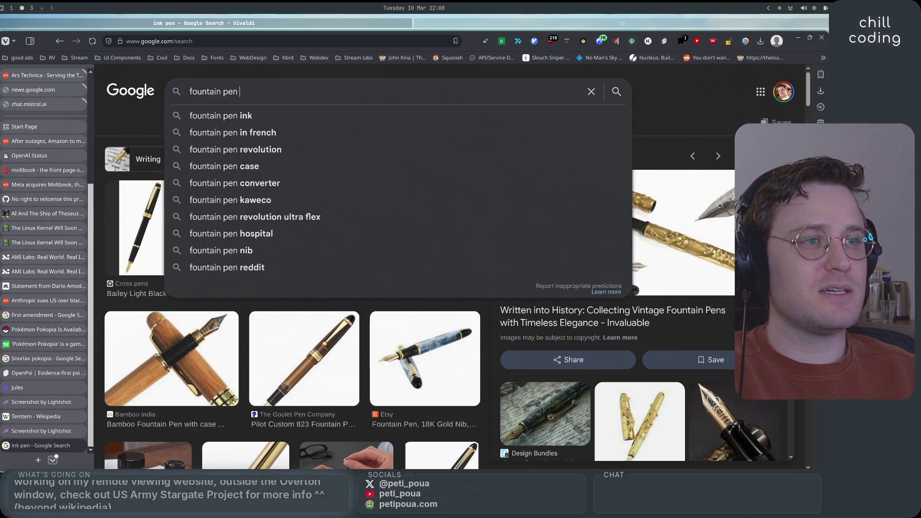
key(Return)
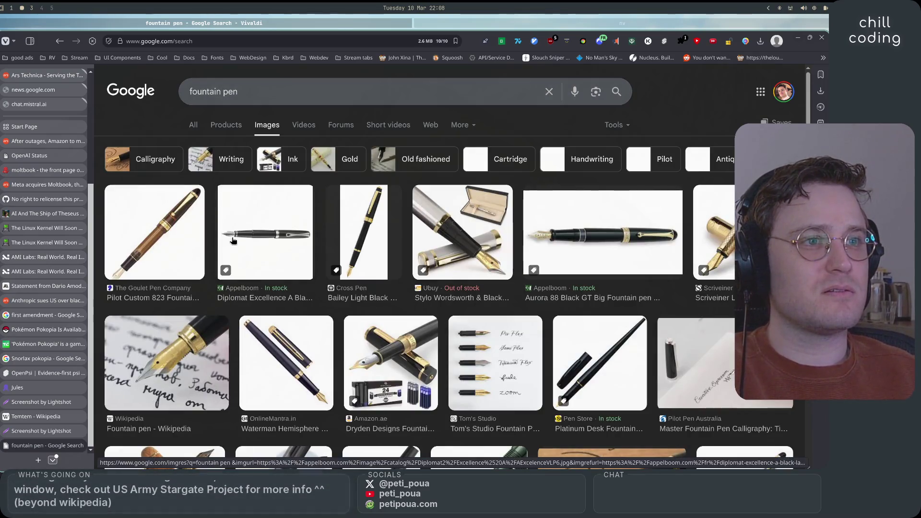
click(280, 95)
text(cut)
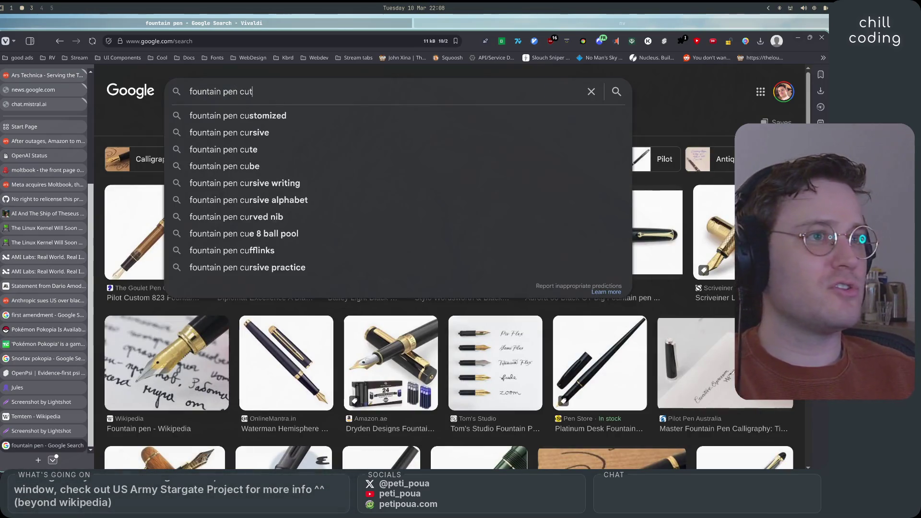
key(Return)
Step: Preview the Calligraphy Fountain Cut Pen result and the Reddit laser cut nib slit image
click(210, 231)
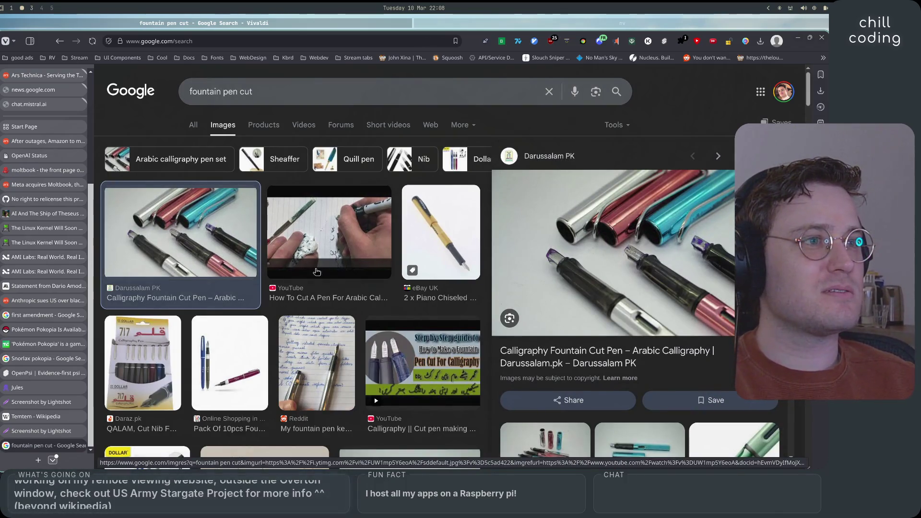
scroll(342, 301, down, 4)
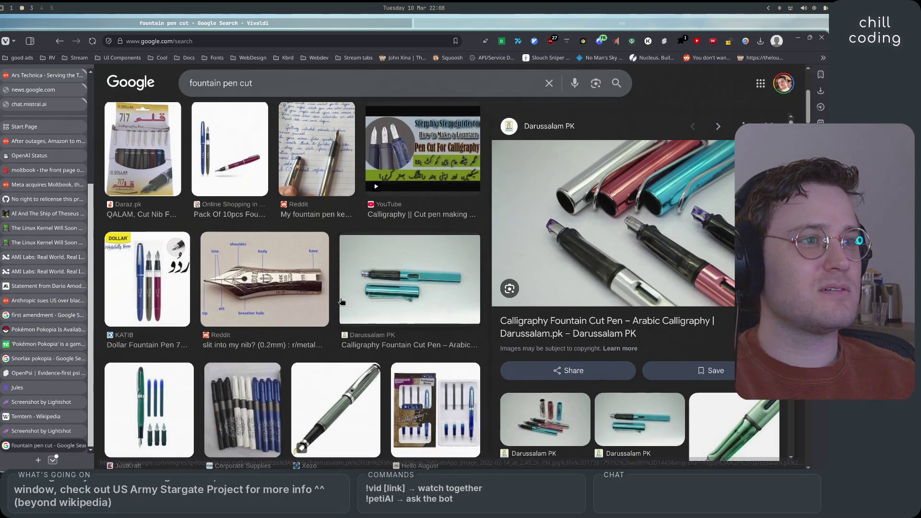
scroll(342, 301, down, 4)
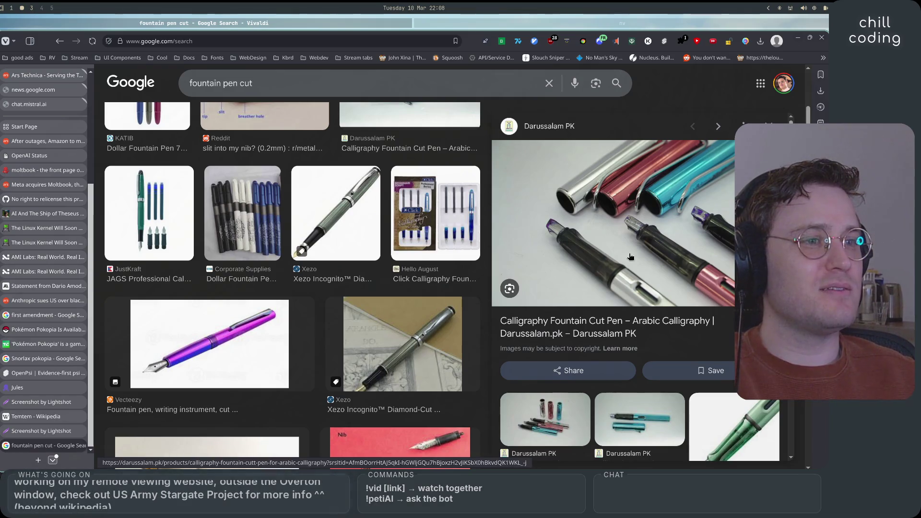
scroll(279, 321, down, 4)
scroll(279, 322, down, 4)
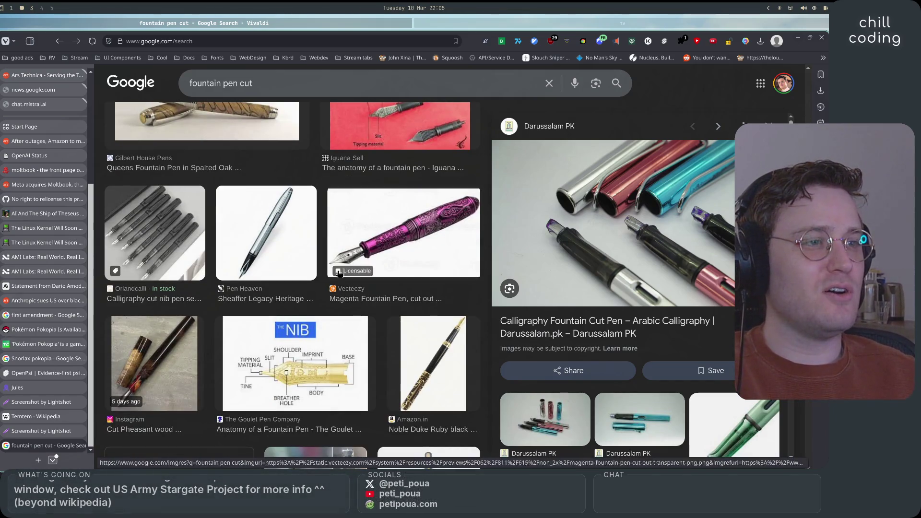
scroll(239, 280, down, 4)
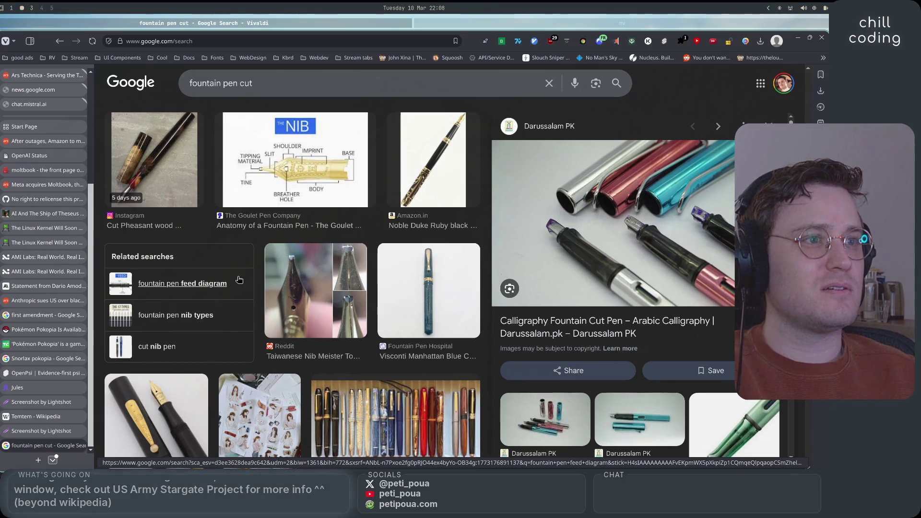
scroll(239, 280, down, 4)
scroll(287, 269, up, 3)
click(325, 265)
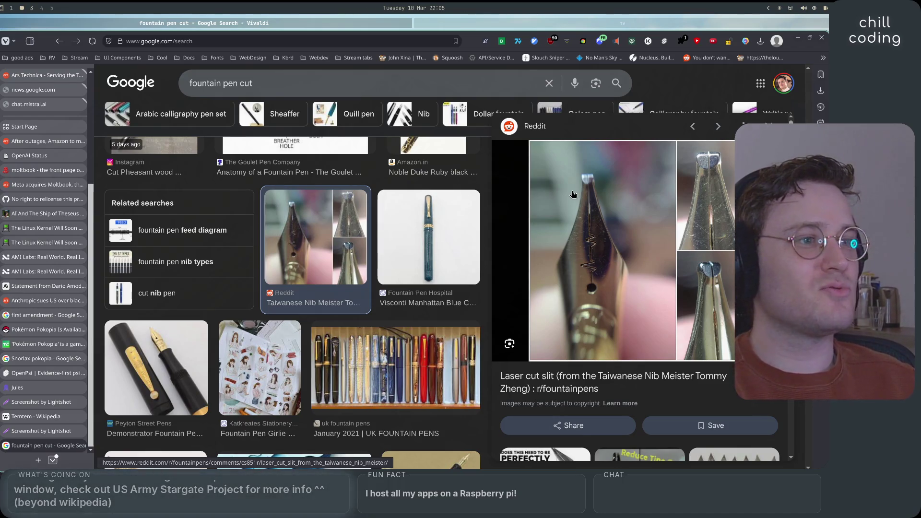
Step: Scroll further and preview the inkspire cartridge calligraphy pen image
scroll(327, 279, down, 3)
scroll(327, 279, down, 4)
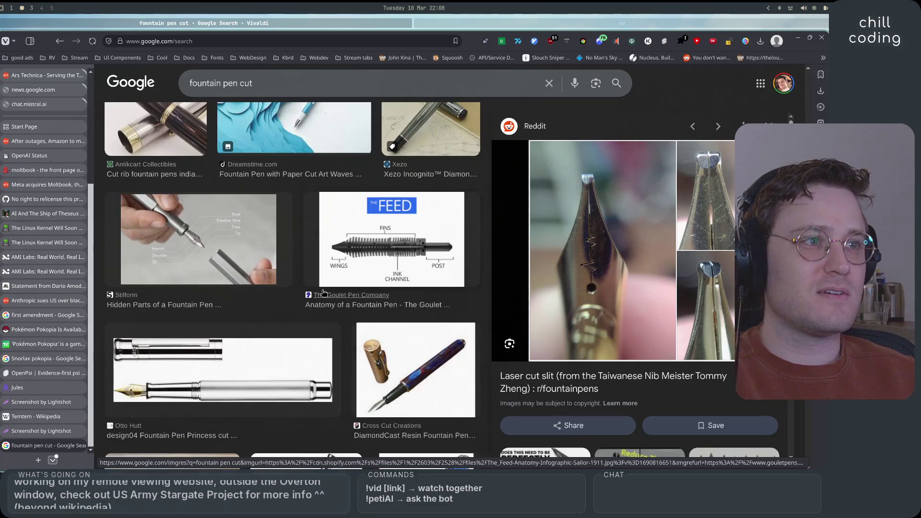
scroll(282, 271, up, 3)
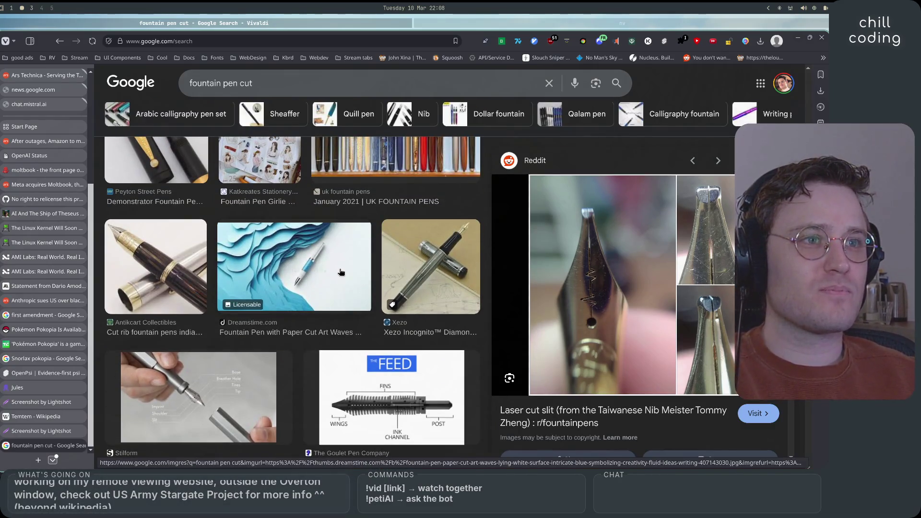
scroll(341, 273, down, 6)
scroll(339, 274, down, 2)
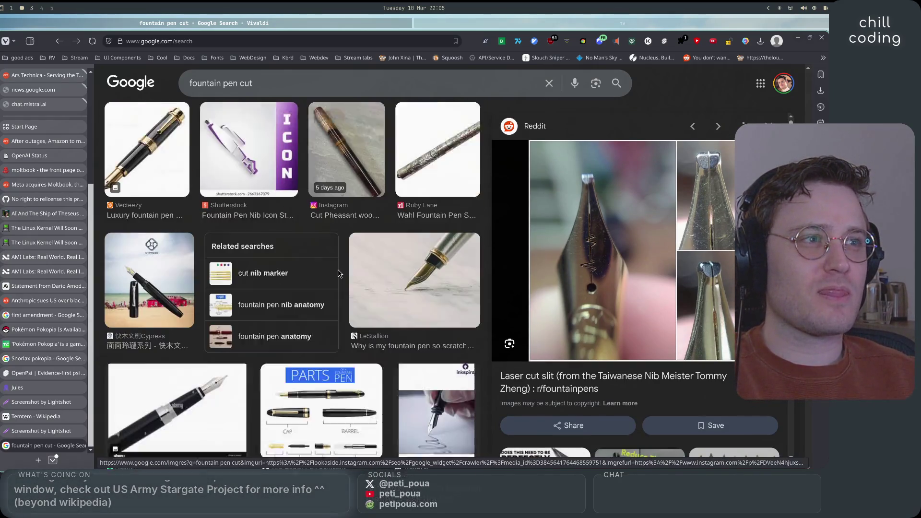
scroll(397, 271, down, 3)
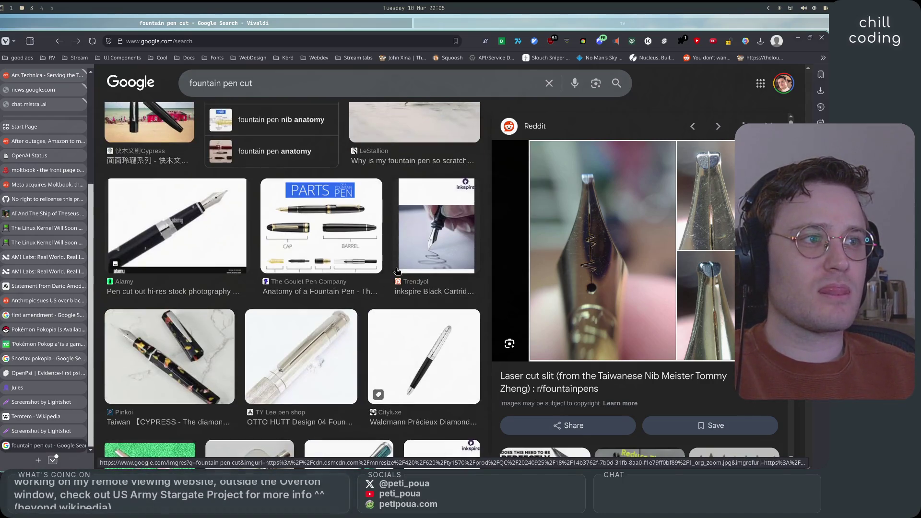
click(441, 234)
scroll(405, 271, down, 6)
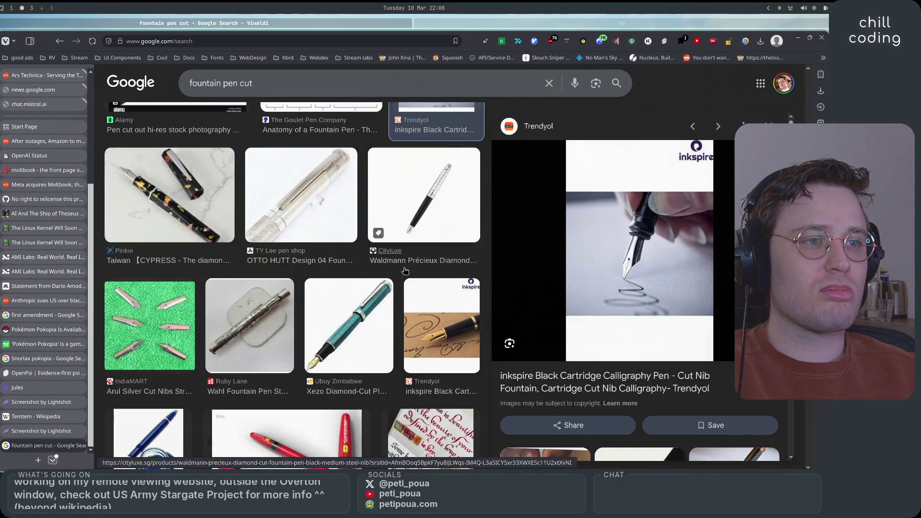
scroll(405, 271, down, 3)
scroll(405, 271, up, 6)
right_click(416, 206)
key(Escape)
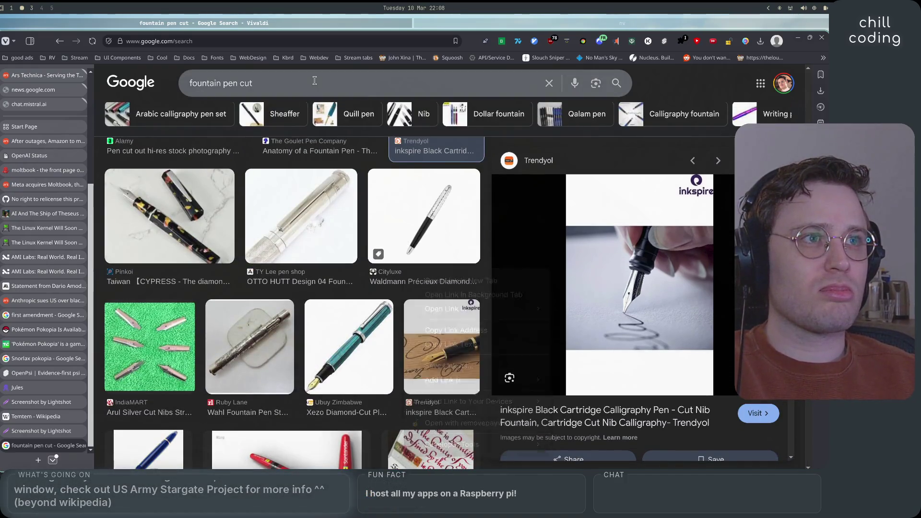
Step: Refine the image search to 'fountain pen cut calligraphy'
click(322, 82)
text(calligraphy)
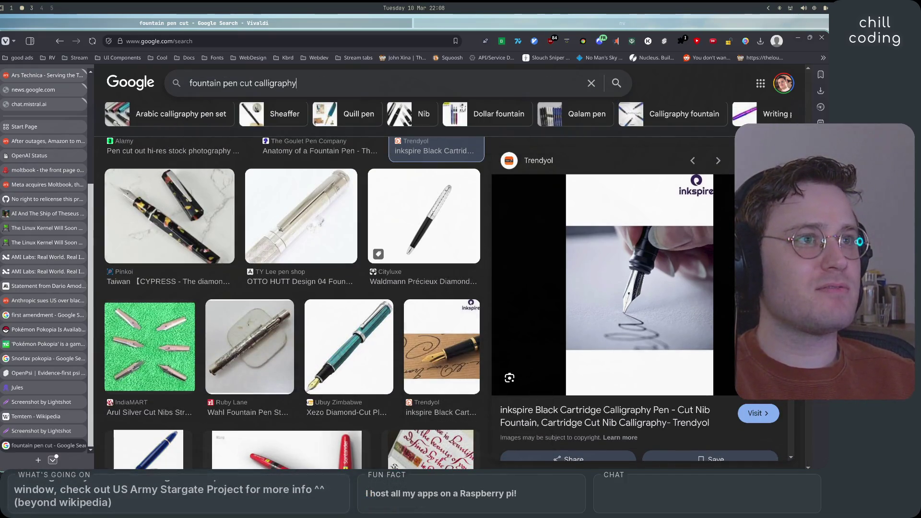
key(Return)
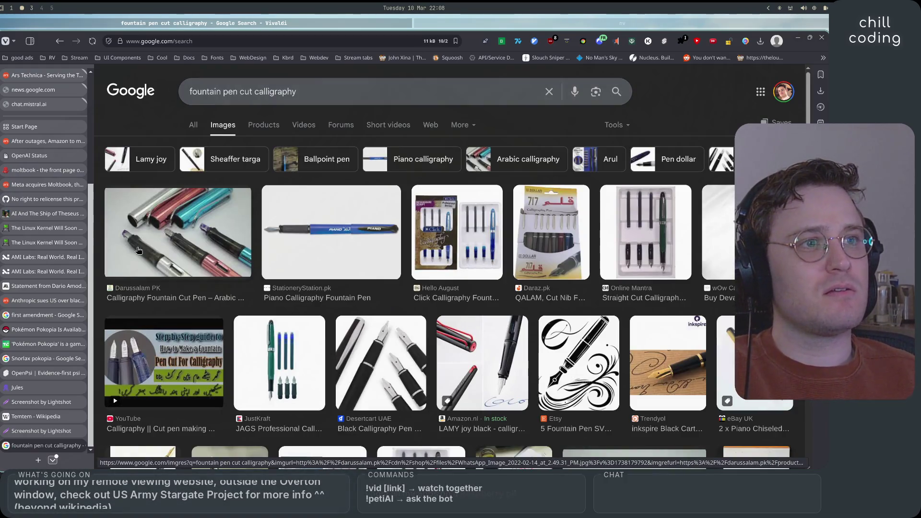
Step: Preview the Desertcart black calligraphy pen set, then the Vecteezy golden fountain pen nib
scroll(282, 247, down, 4)
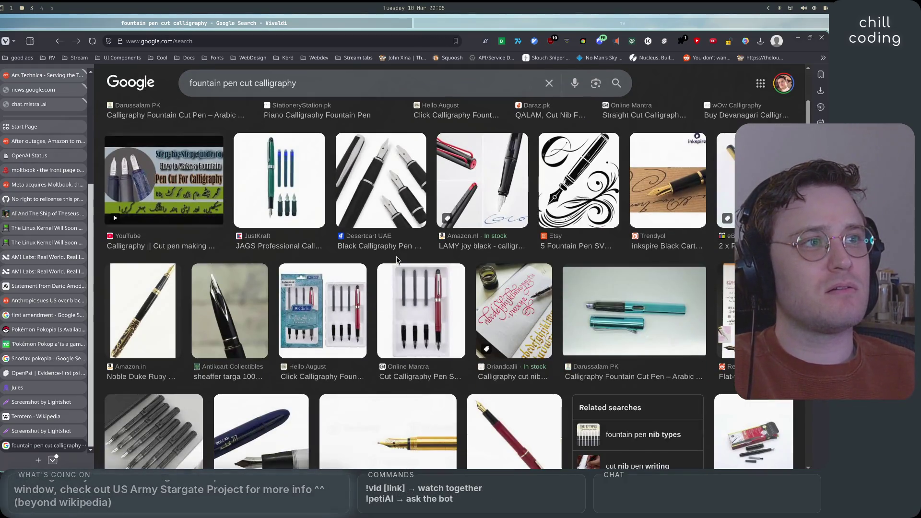
click(396, 250)
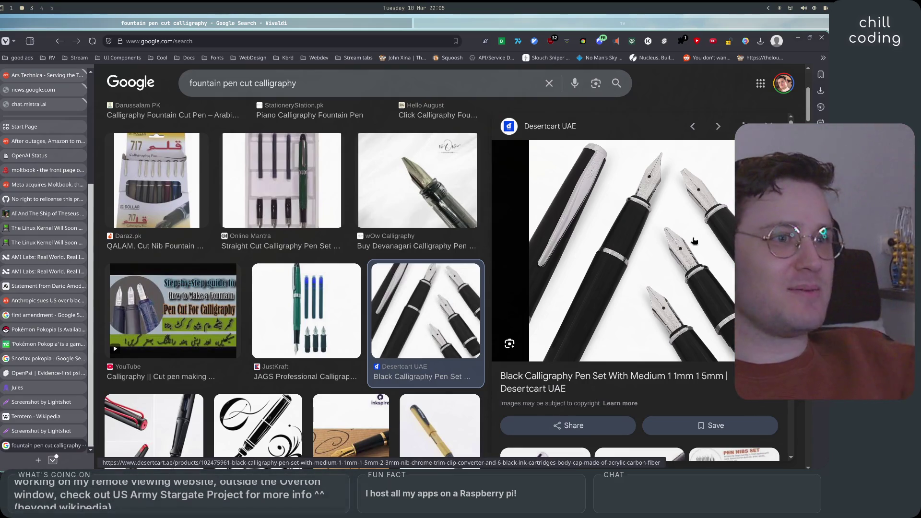
scroll(234, 253, down, 3)
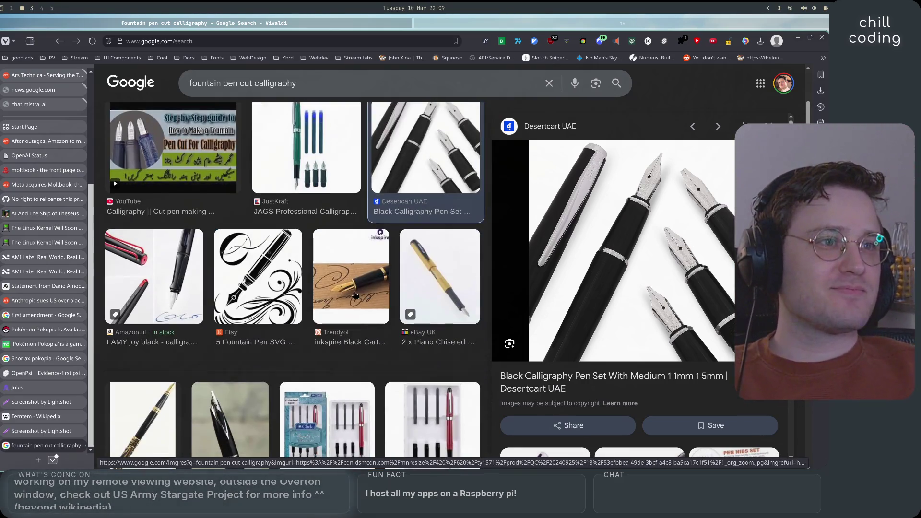
scroll(234, 253, down, 6)
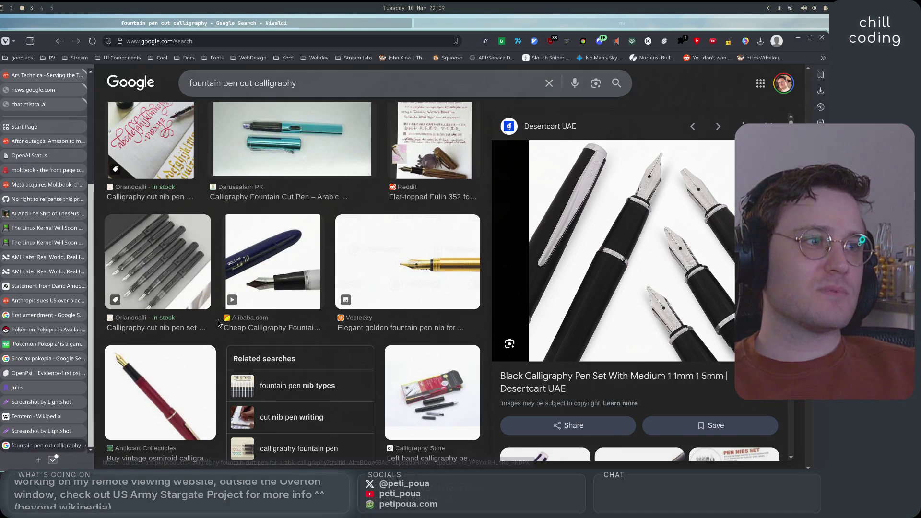
scroll(218, 324, up, 1)
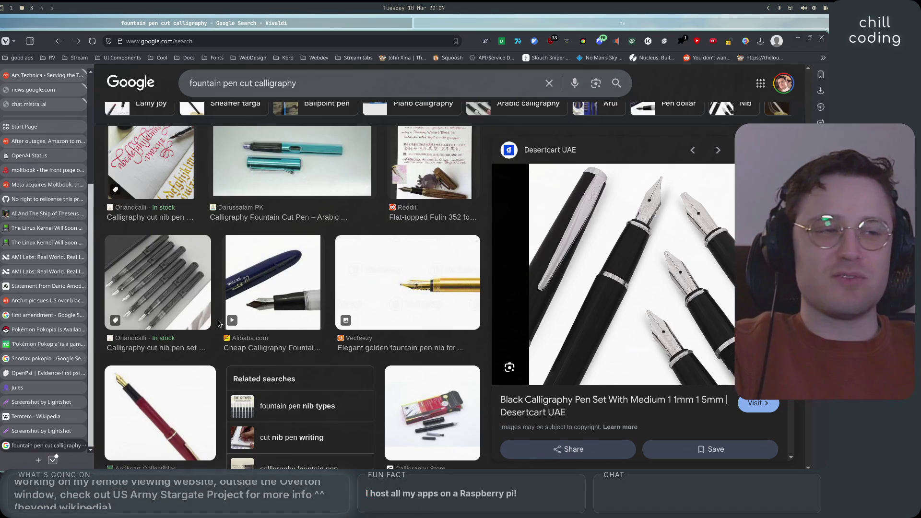
scroll(219, 324, down, 2)
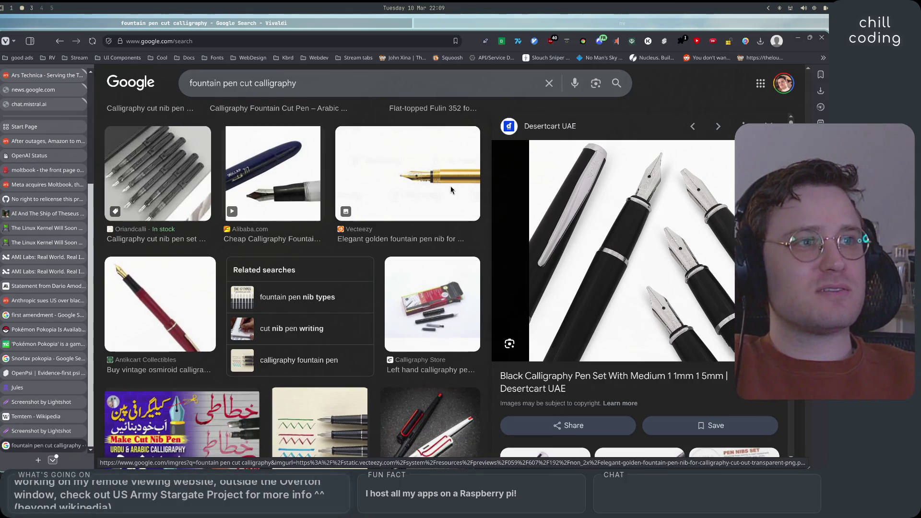
click(452, 189)
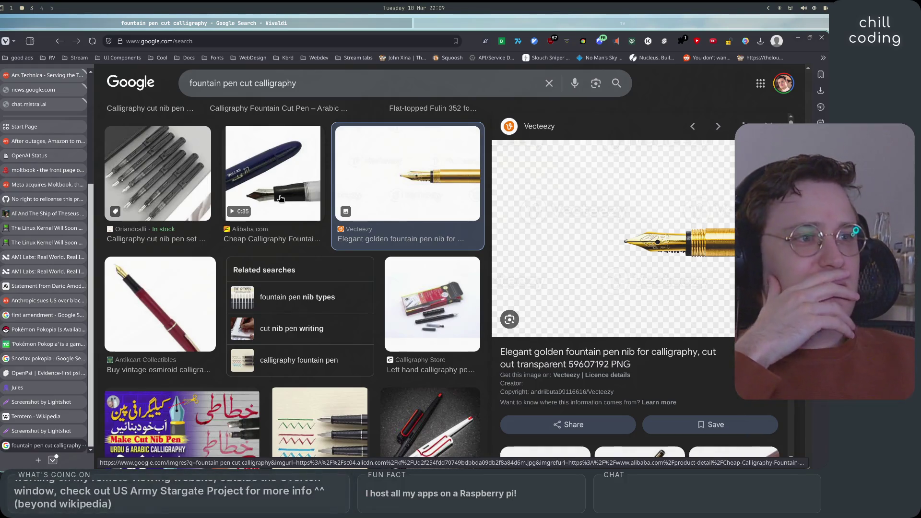
Step: Preview the Goldspot, Brause Stylo, inkspire, Instagram purple pen, Kaweco nibs and Webson Gill results in turn
scroll(421, 221, down, 5)
click(422, 222)
click(302, 223)
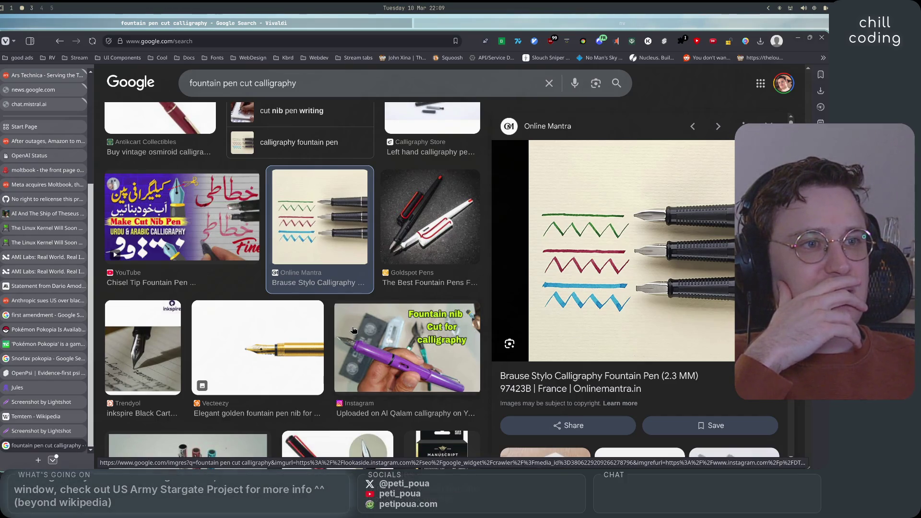
scroll(353, 330, down, 2)
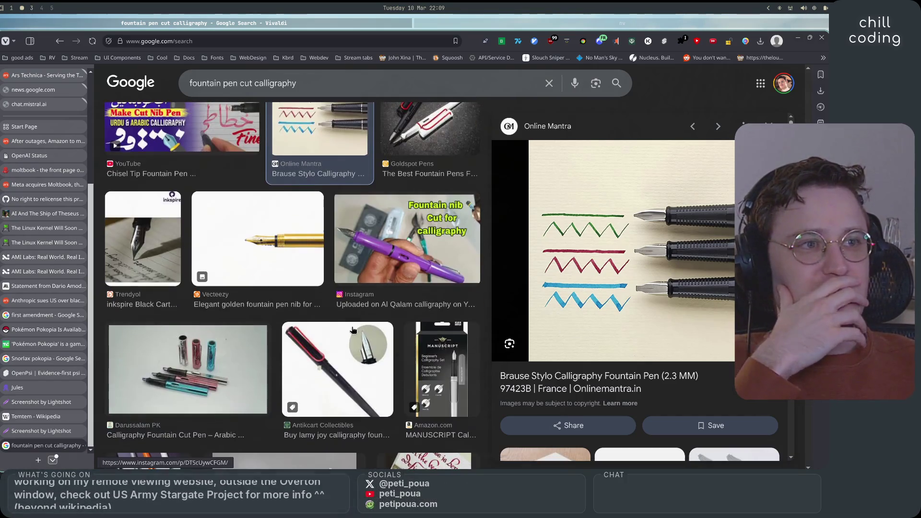
click(134, 251)
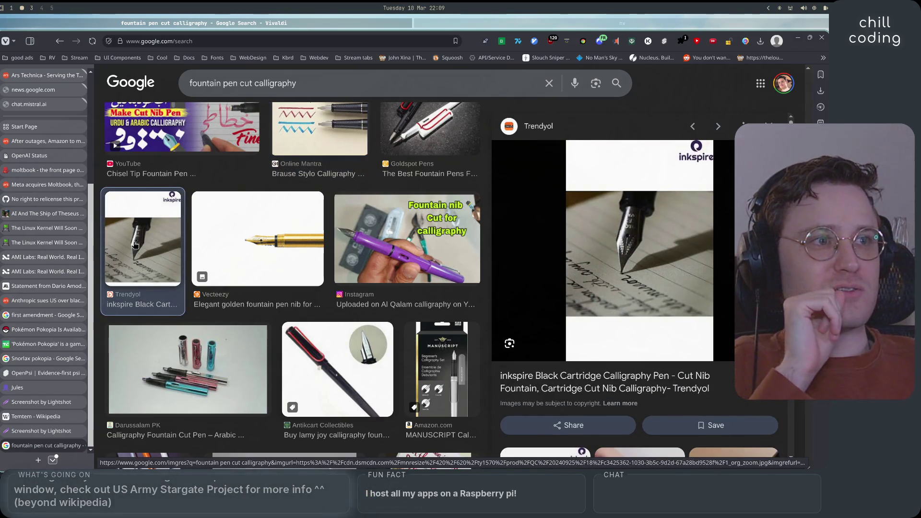
click(395, 271)
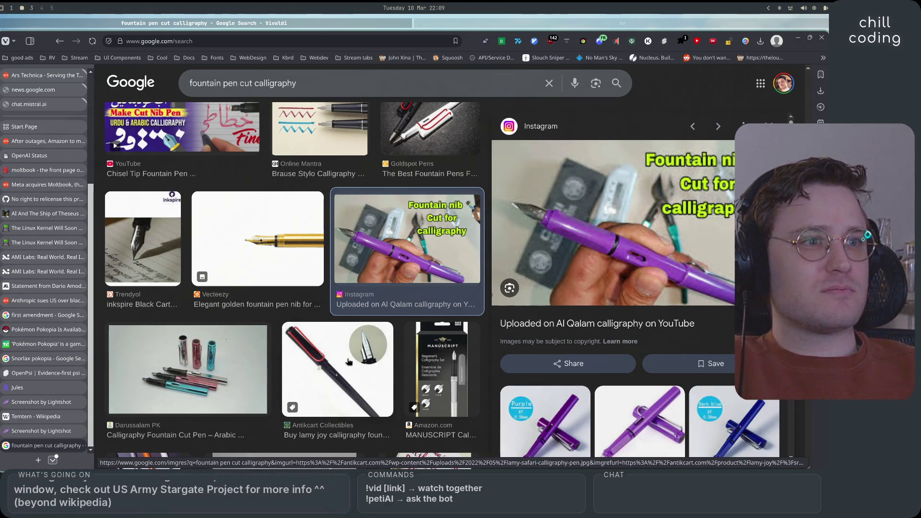
scroll(336, 362, down, 3)
click(317, 363)
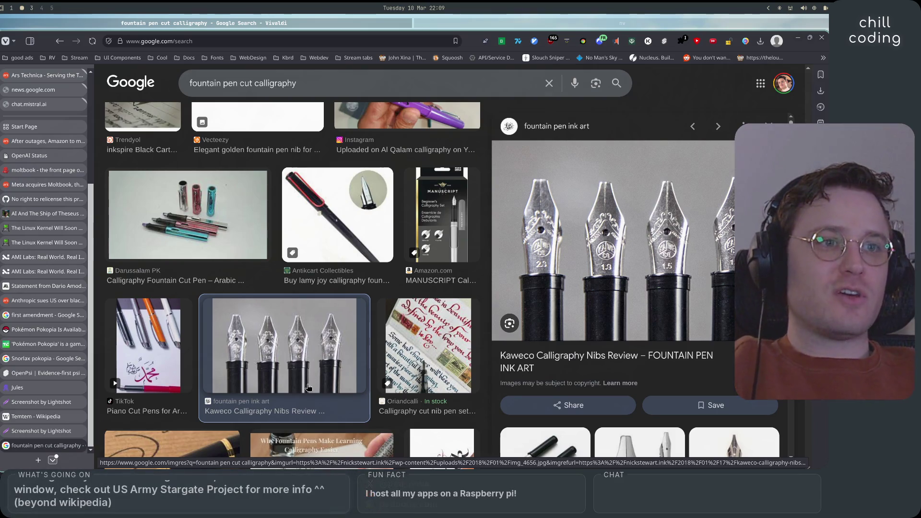
scroll(309, 388, down, 3)
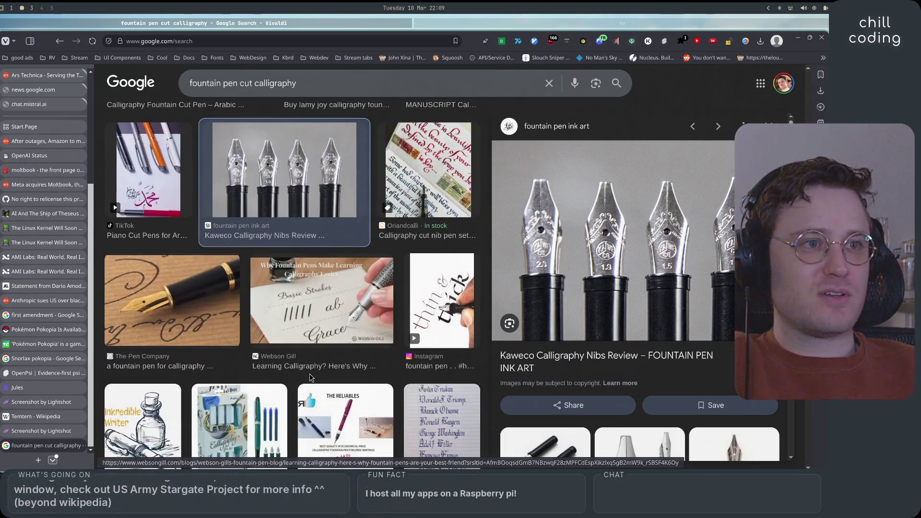
click(344, 308)
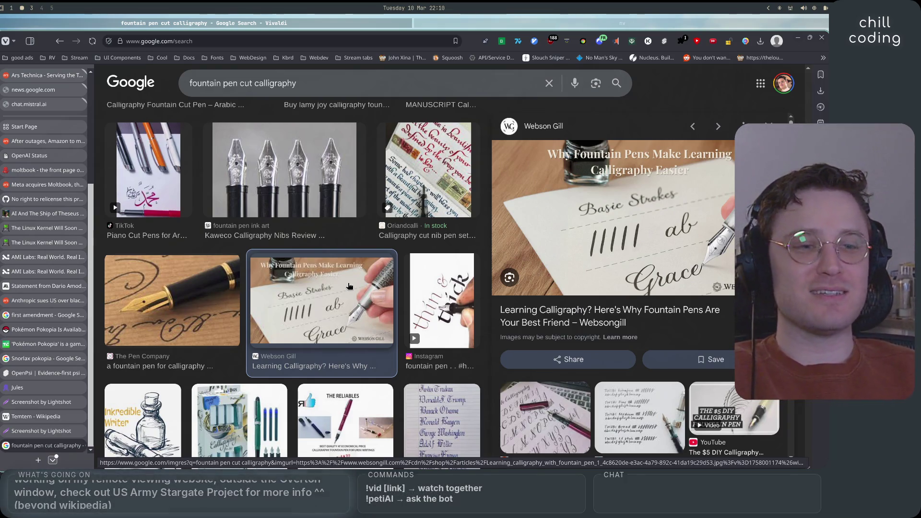
click(437, 300)
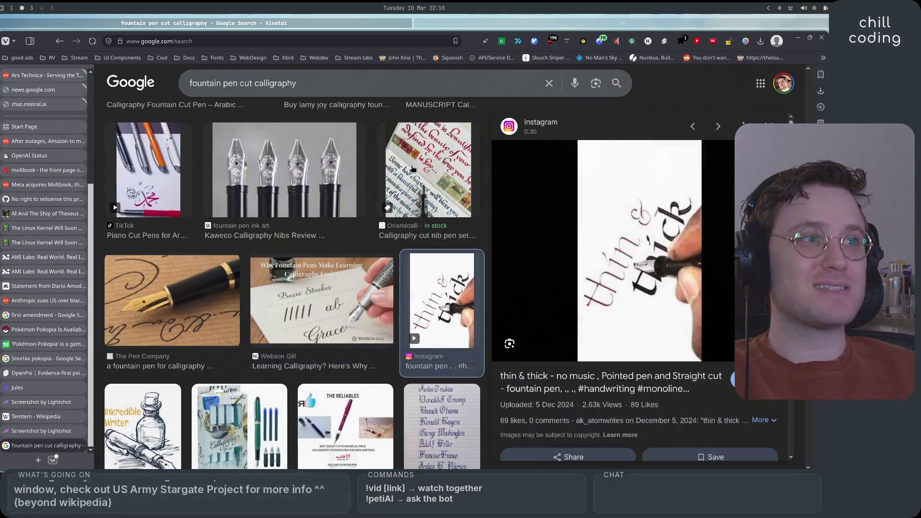
click(412, 168)
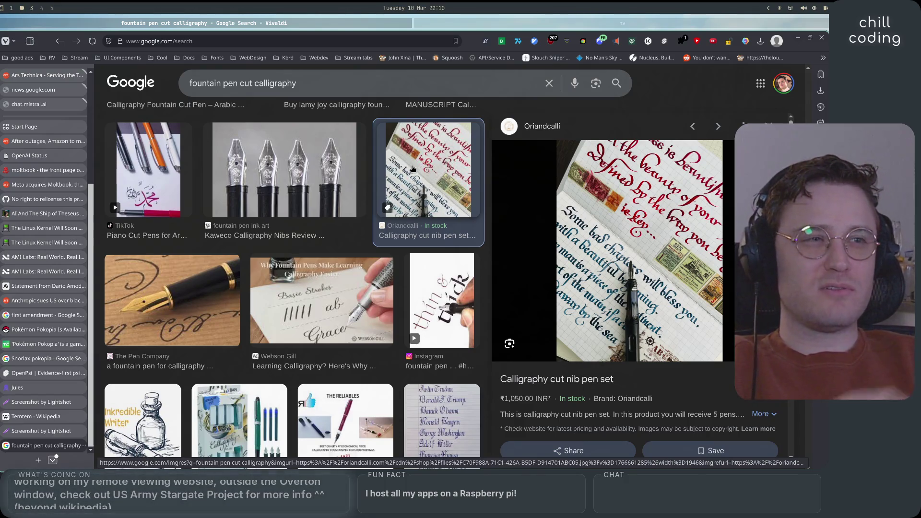
click(313, 209)
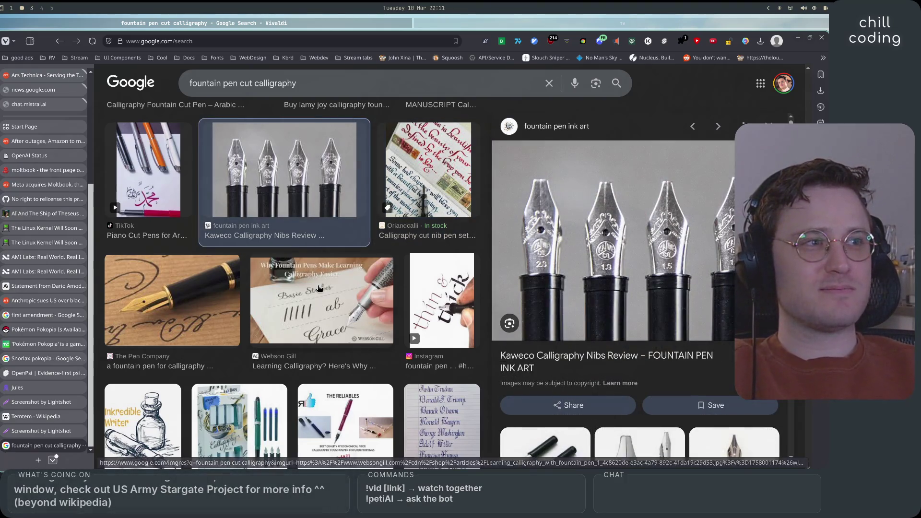
click(317, 275)
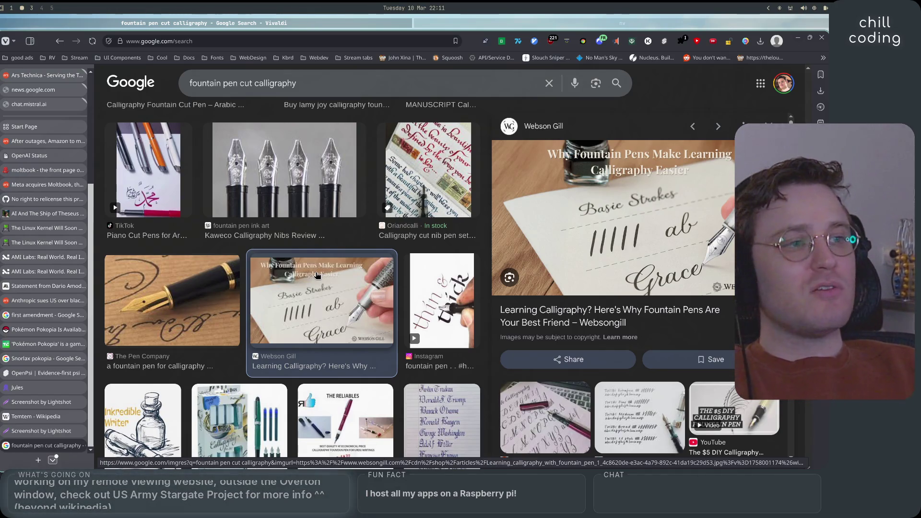
Step: Scroll further down the 'fountain pen cut calligraphy' image results
scroll(375, 335, down, 5)
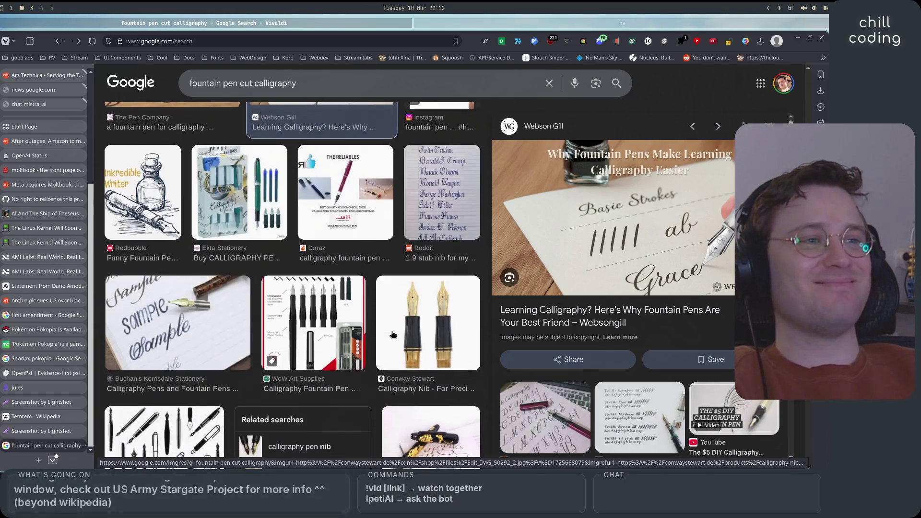
Step: Preview the WoW Art Supplies Manuscript set, Buchan's Kerrisdale sample, then the Manuscript Calligraphy Pen blog image
click(339, 331)
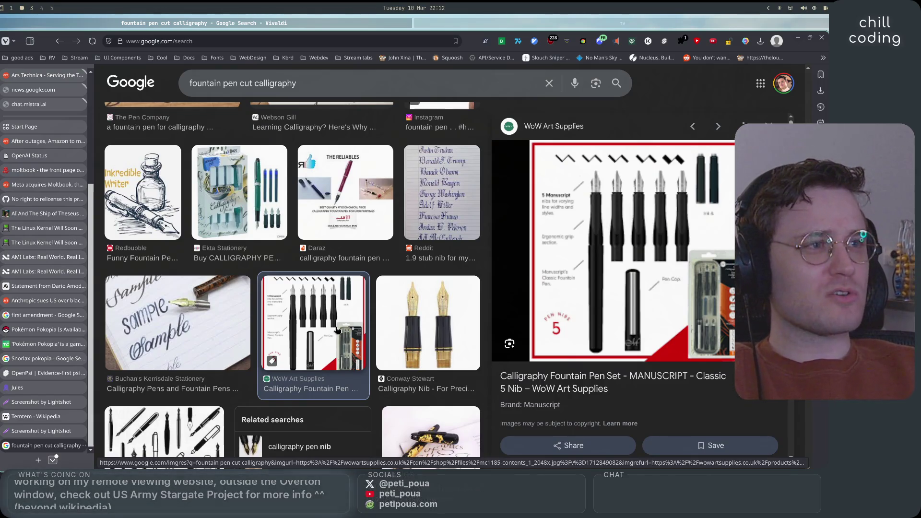
click(245, 333)
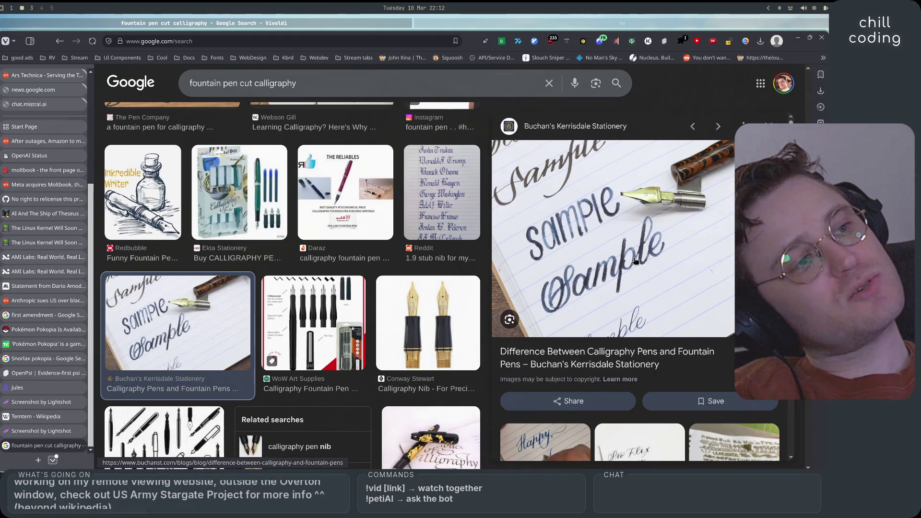
scroll(410, 322, down, 4)
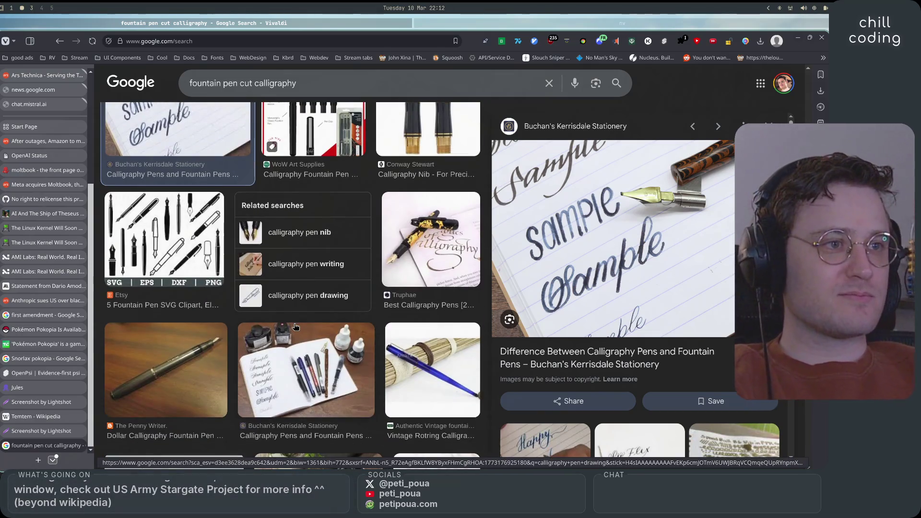
scroll(296, 326, down, 2)
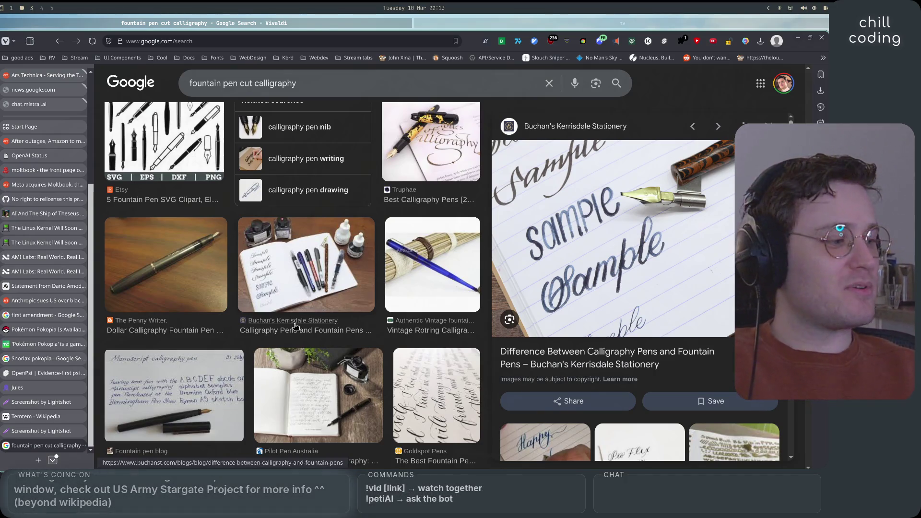
click(207, 366)
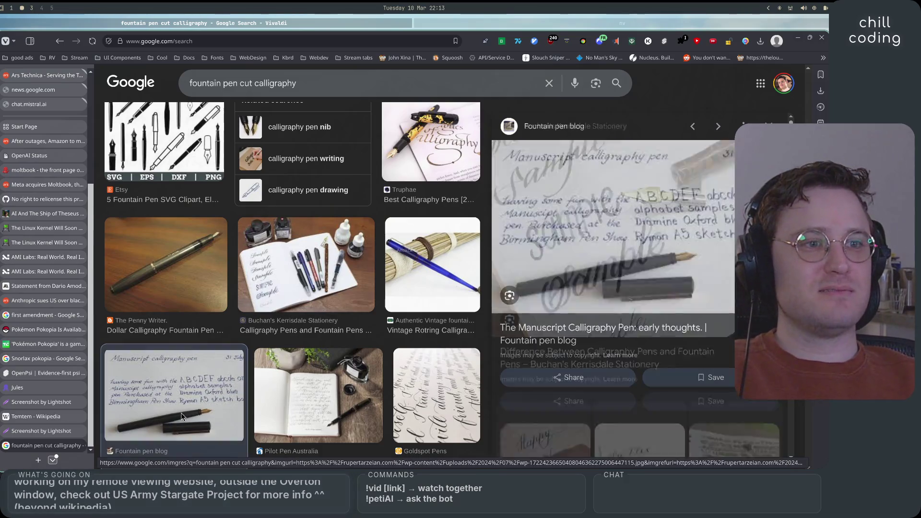